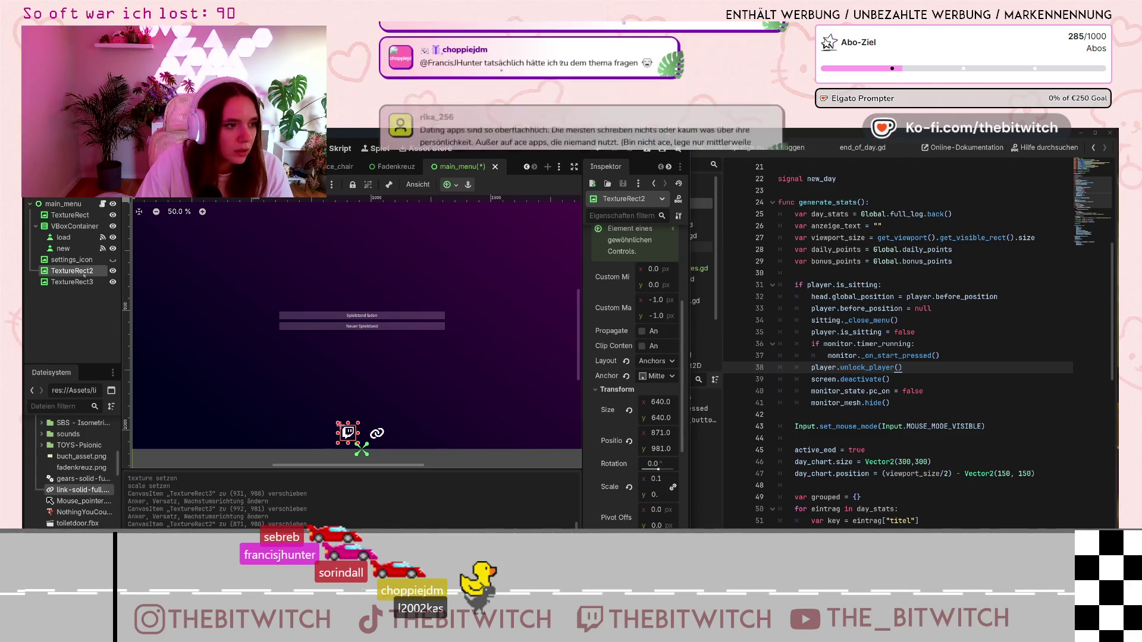
- Save the main_menu scene and run the game embedded in the editor
left_click(72, 281, "shift")
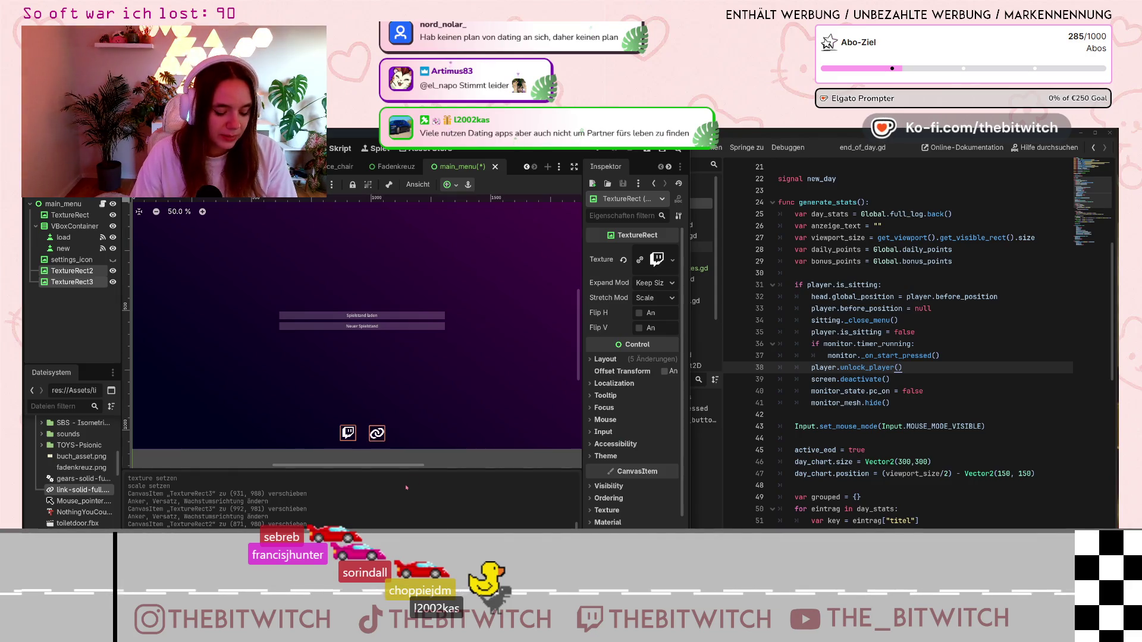
key("ctrl+s")
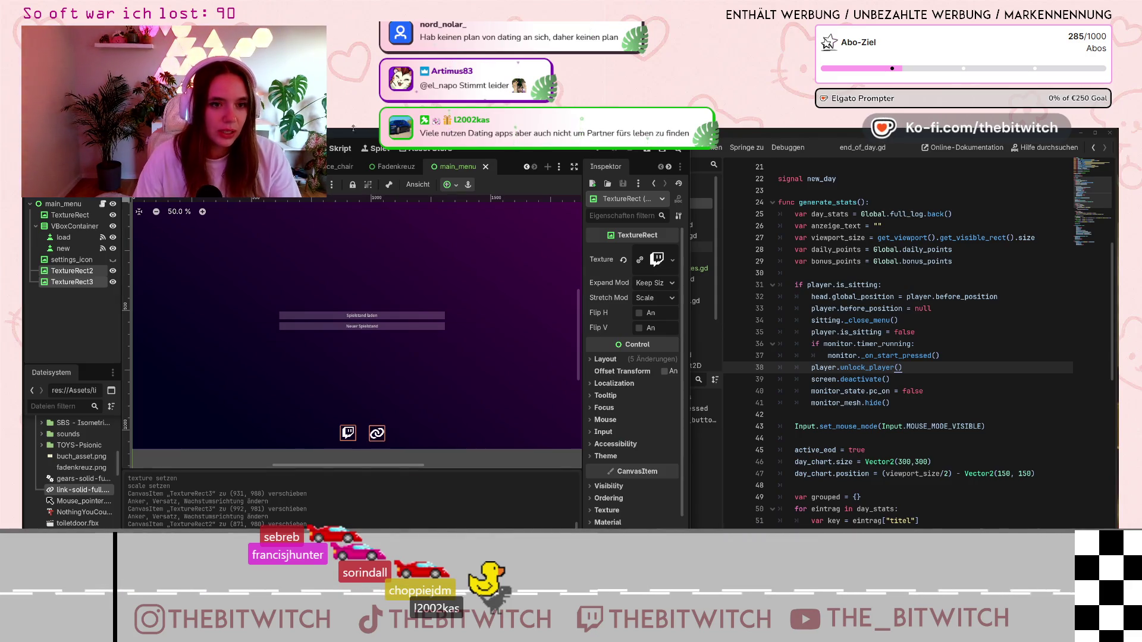
key("F5")
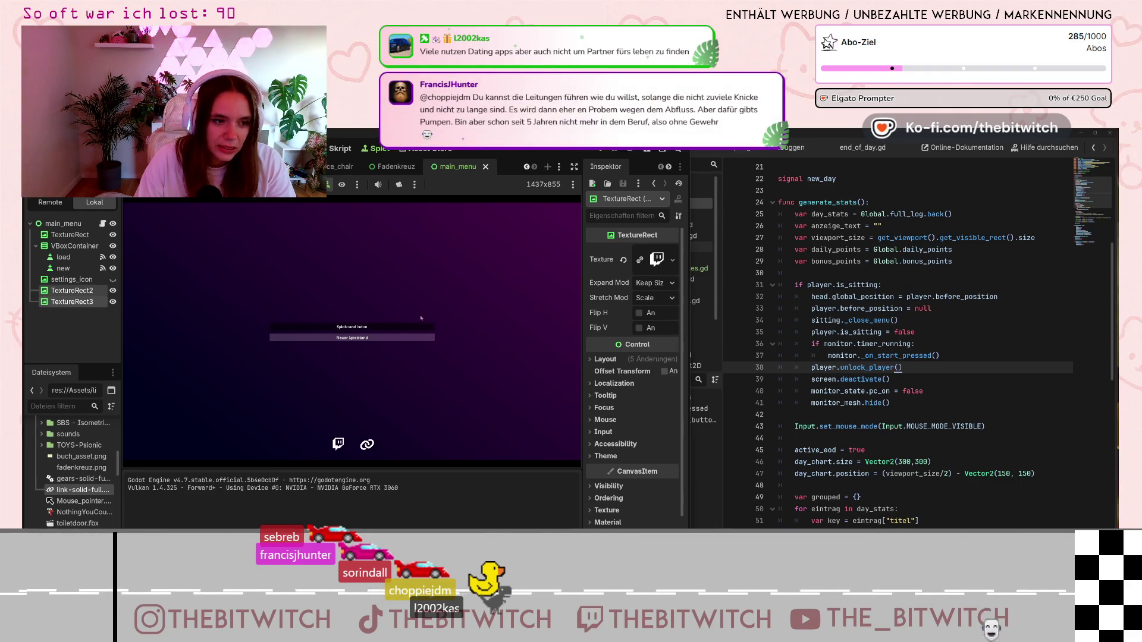
- Start the game, sit at the desk, end AZB and log work sessions until the summary
left_click(352, 338)
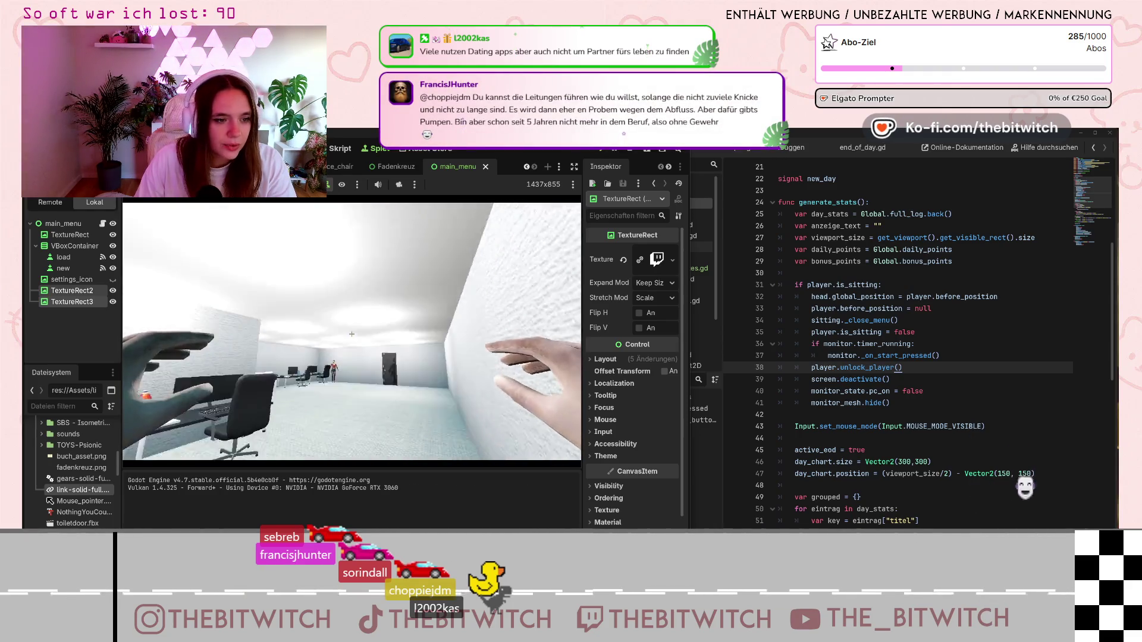
key("w")
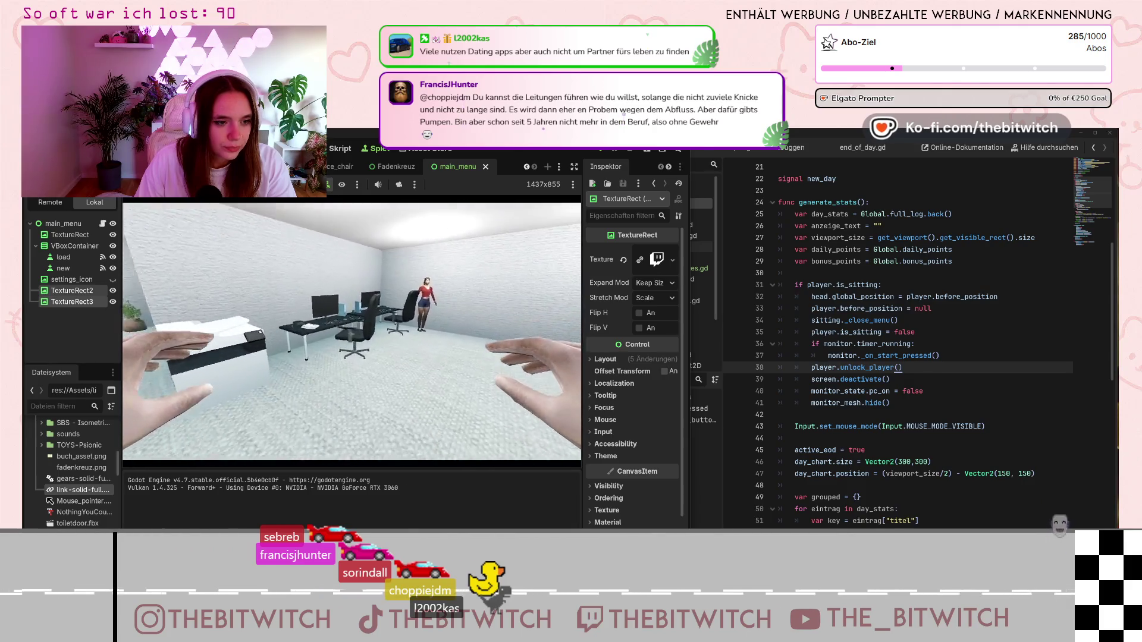
key("e")
key("e")
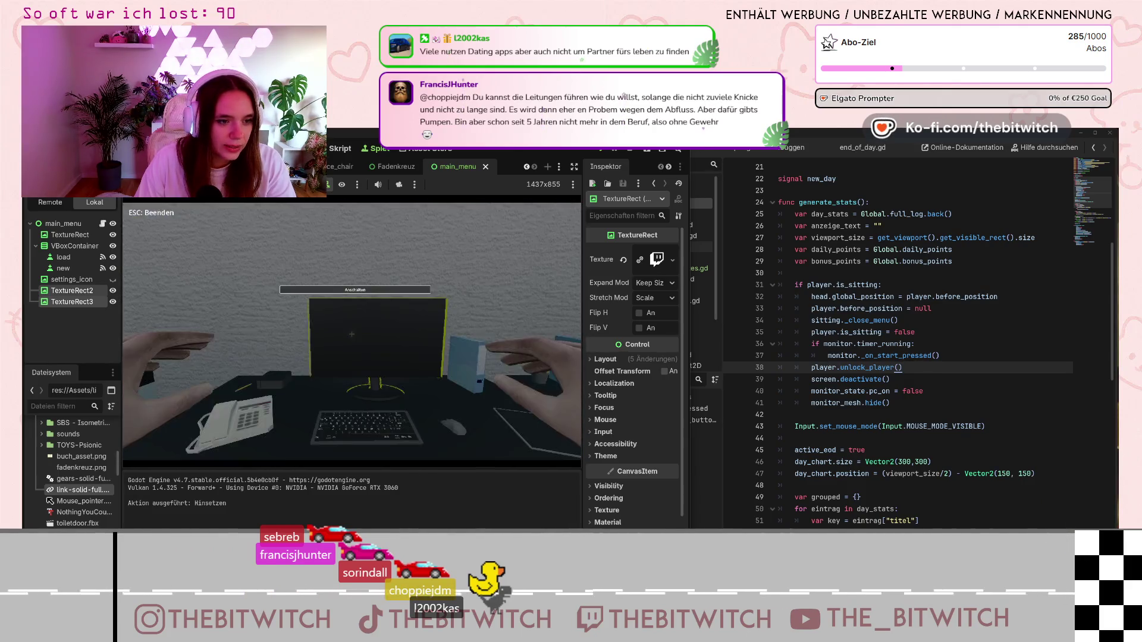
mouse_move(274, 414)
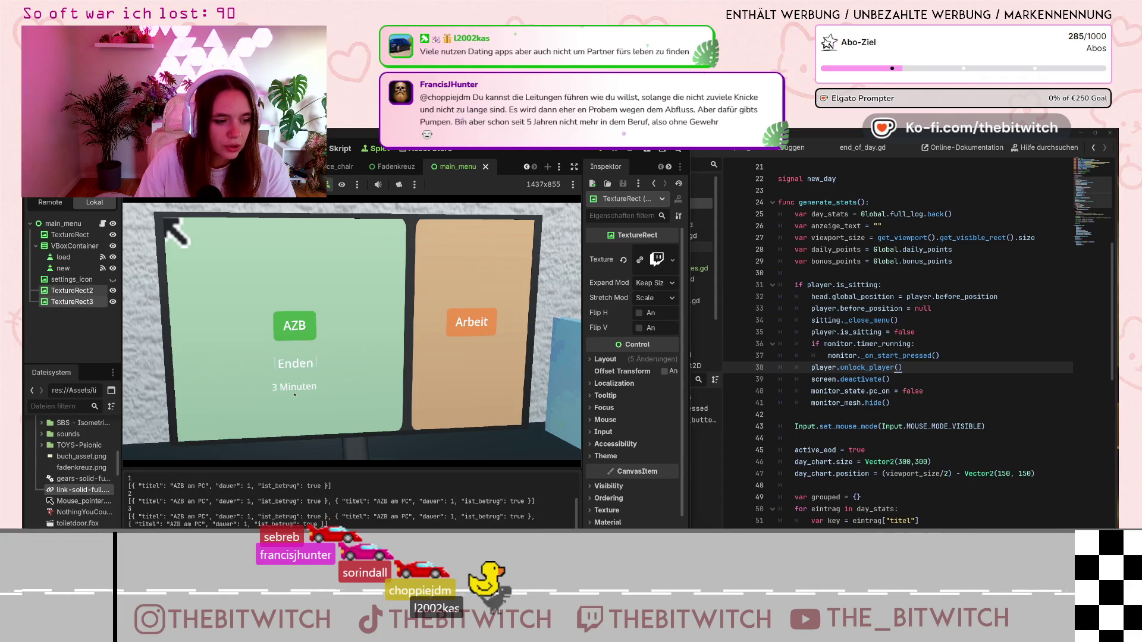
left_click(287, 364)
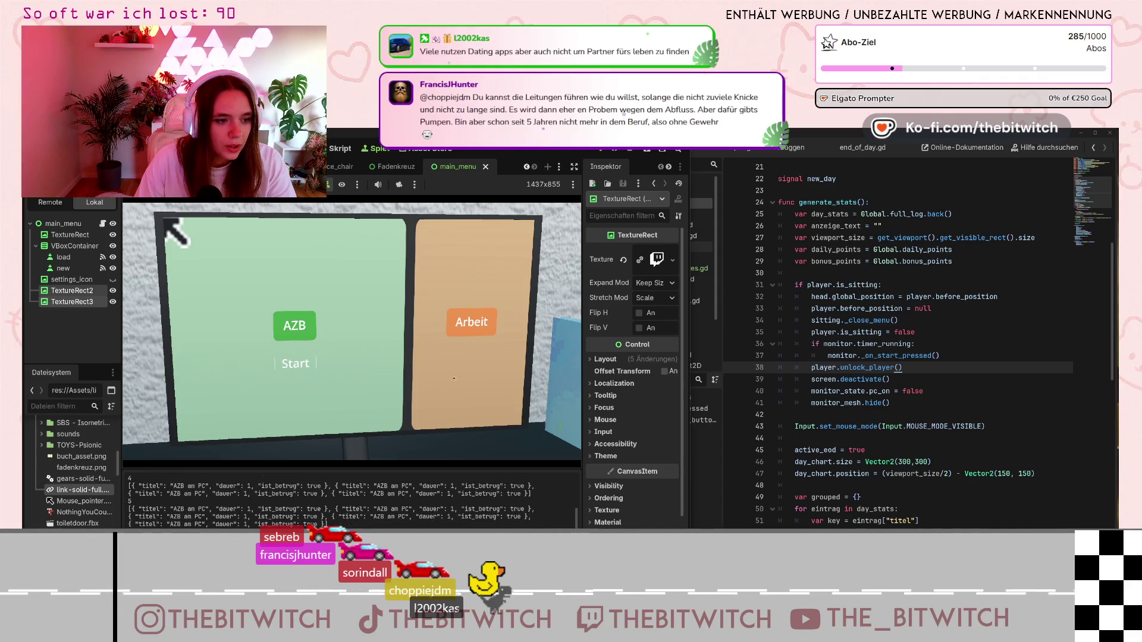
mouse_move(378, 369)
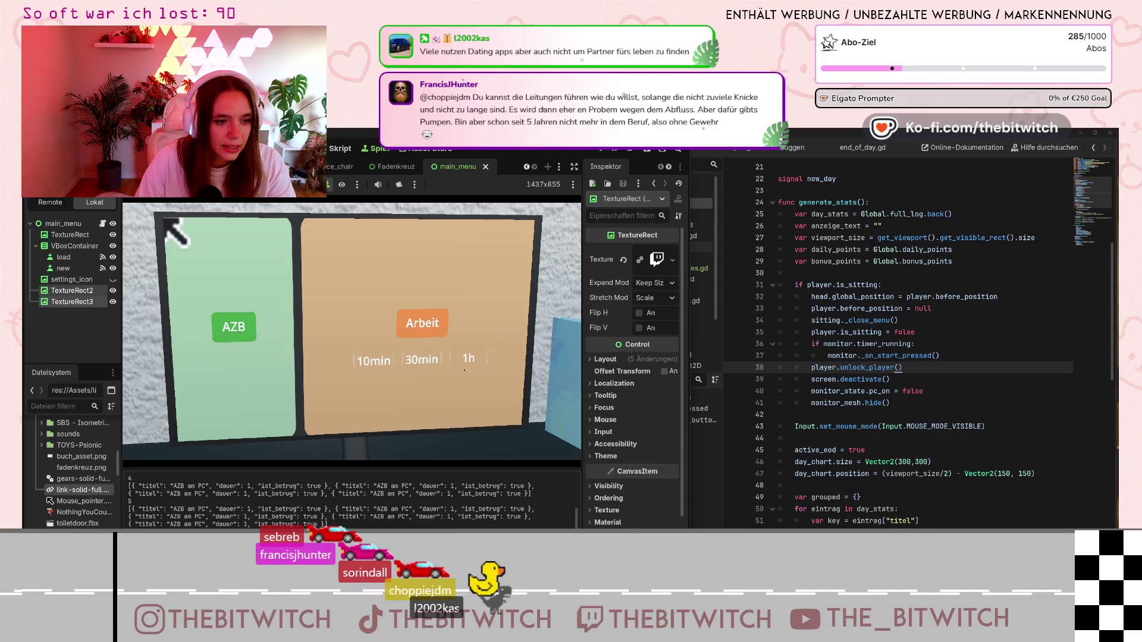
left_click(421, 360)
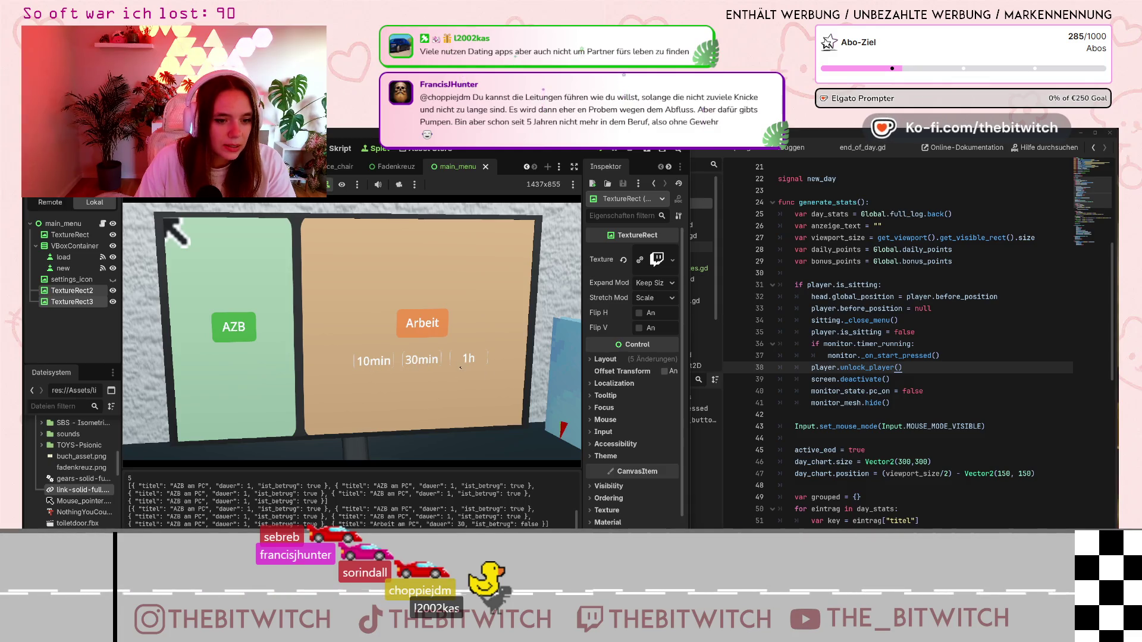
left_click(374, 360)
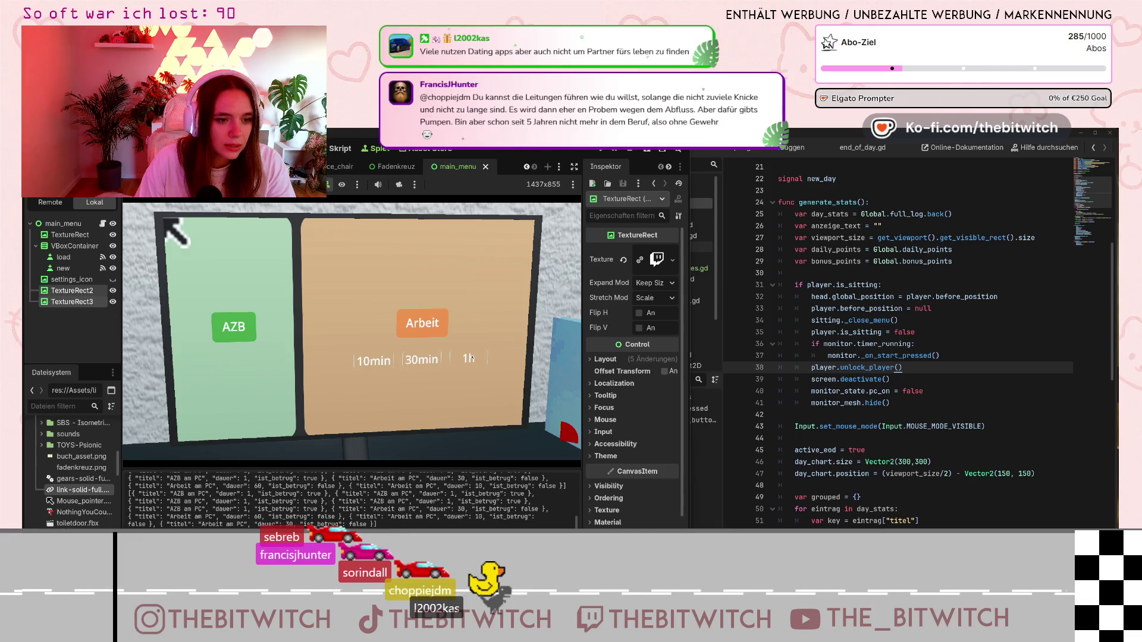
left_click(421, 360)
left_click(470, 358)
left_click(471, 358)
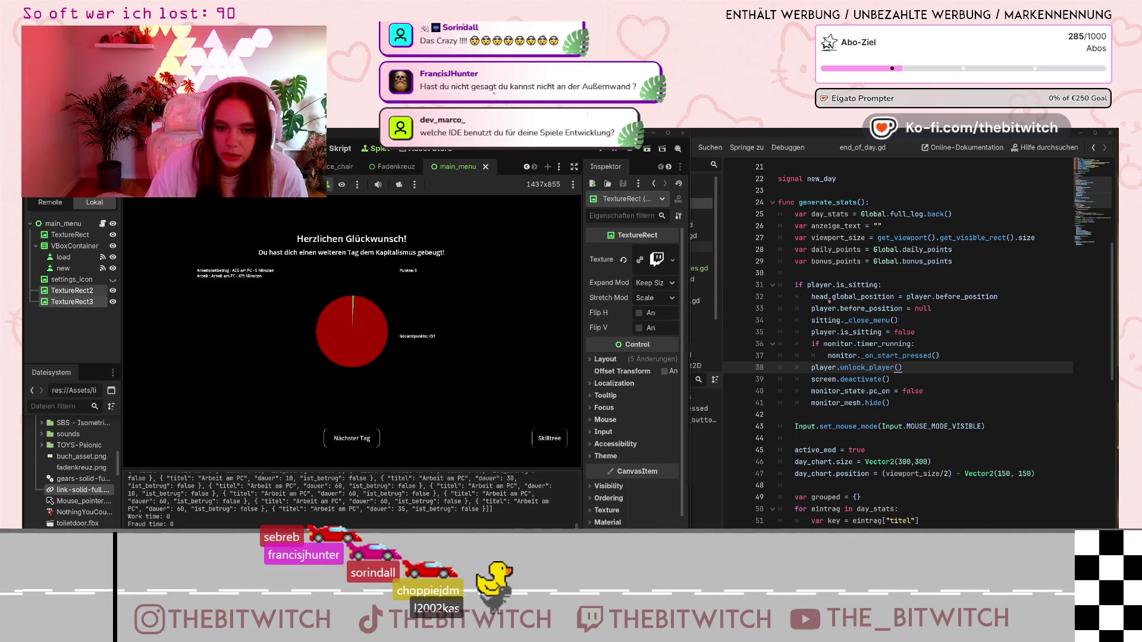
- Bring up the script editor, then the VS Code AI chat, dismissing the credit limit notice
left_click(828, 298)
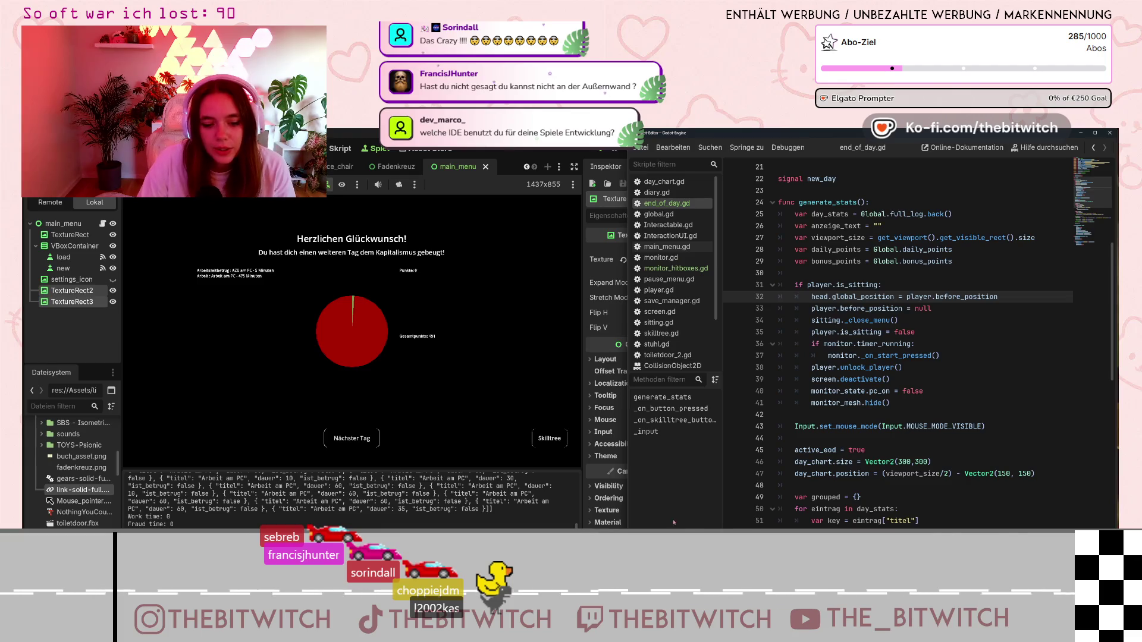
key("alt+Tab")
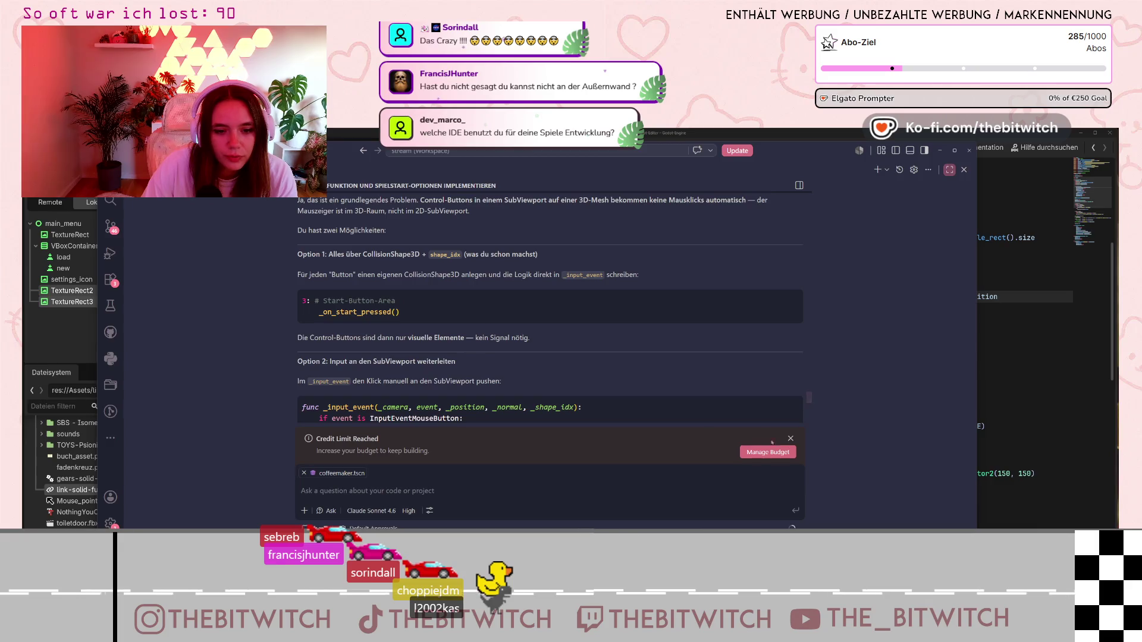
left_click(791, 438)
- Scroll through the AI's suggested fixes for grouping 'AZB am PC' entries
scroll(578, 436, "down", 10)
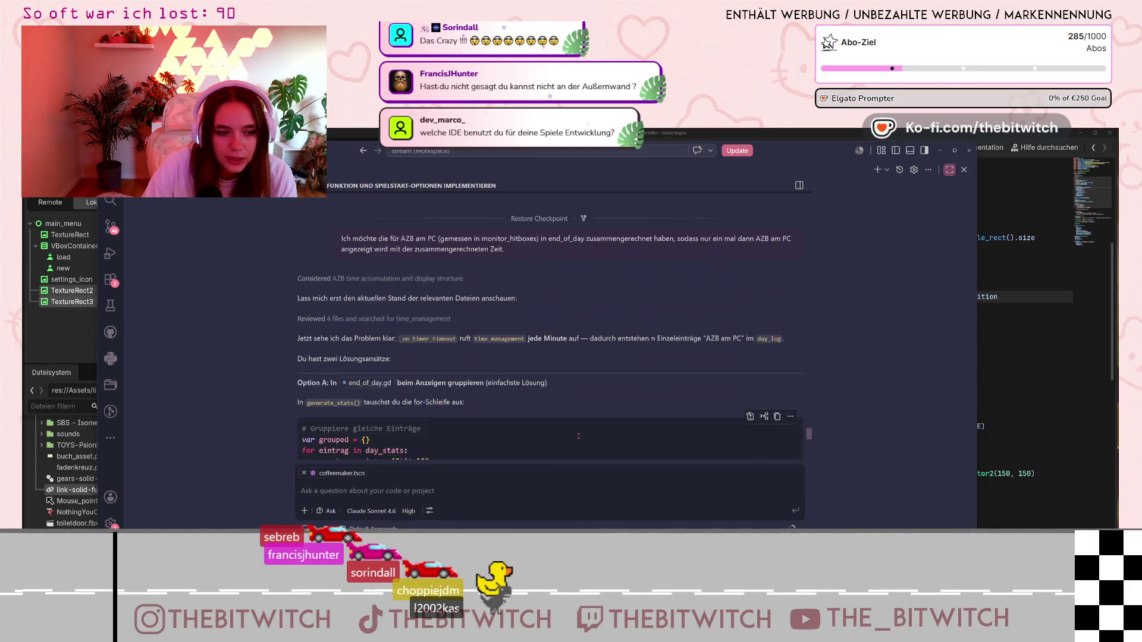
scroll(578, 436, "down", 5)
scroll(805, 444, "down", 5)
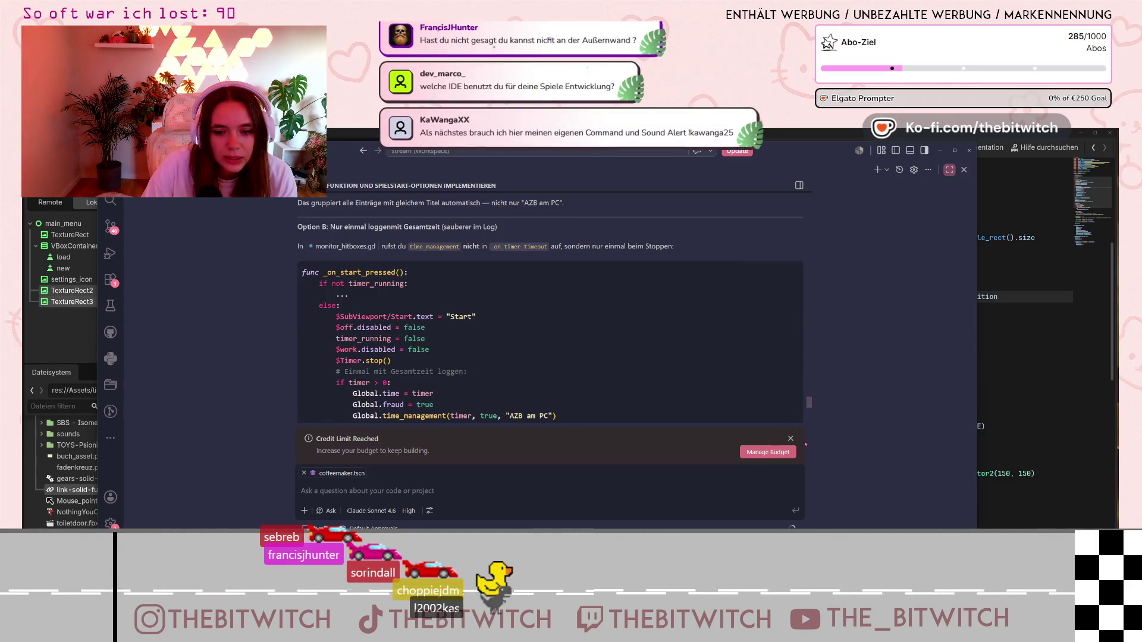
scroll(806, 443, "down", 5)
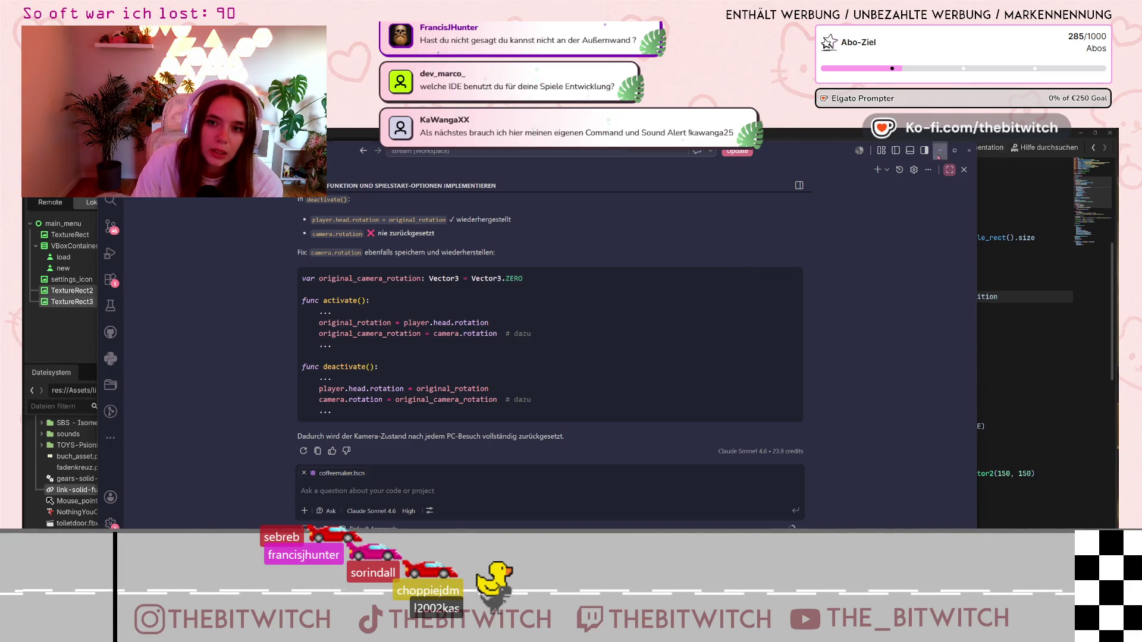
- Minimize the chat, refocus the end_of_day script and start the next game day
left_click(940, 150)
left_click(885, 321)
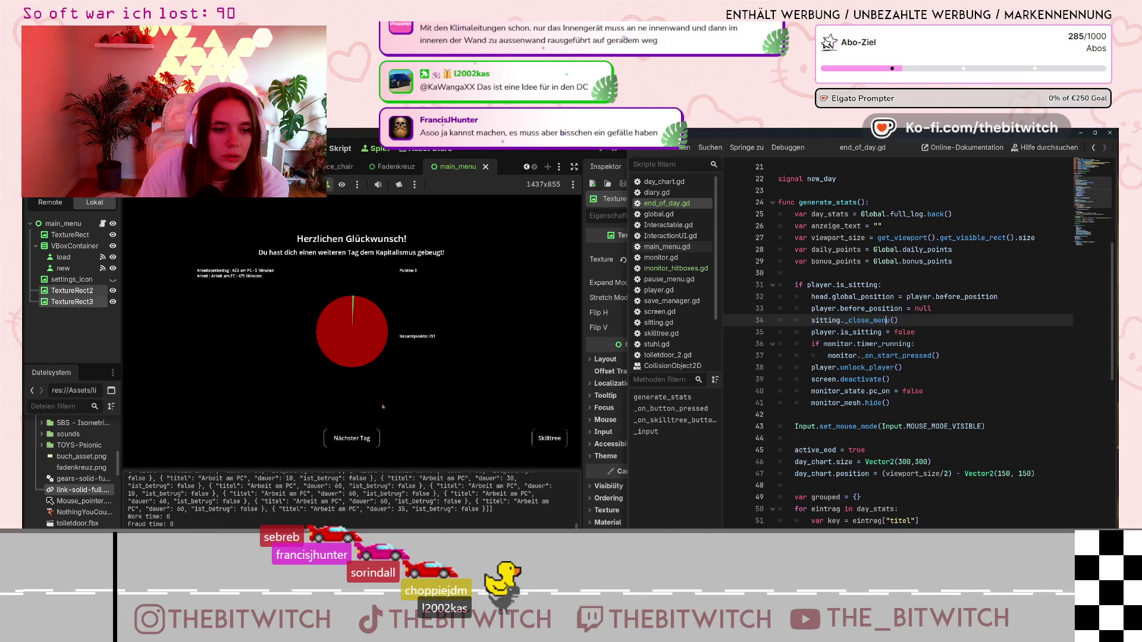
left_click(354, 438)
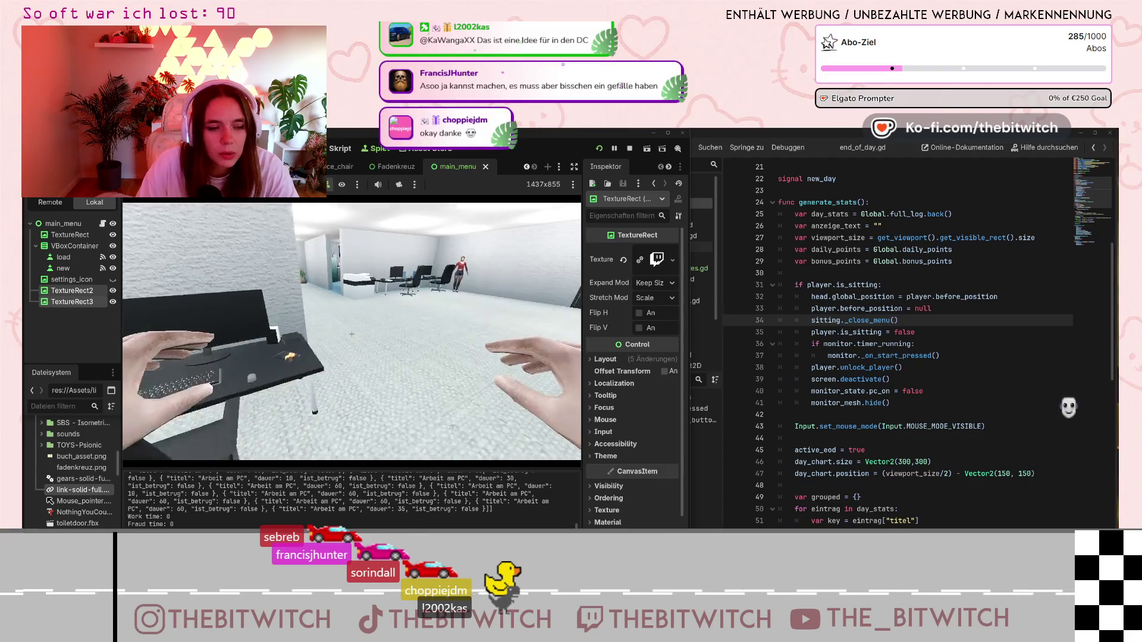
- Open and close the pause menu, then walk to the sofa and sleep to end the day
key("Escape")
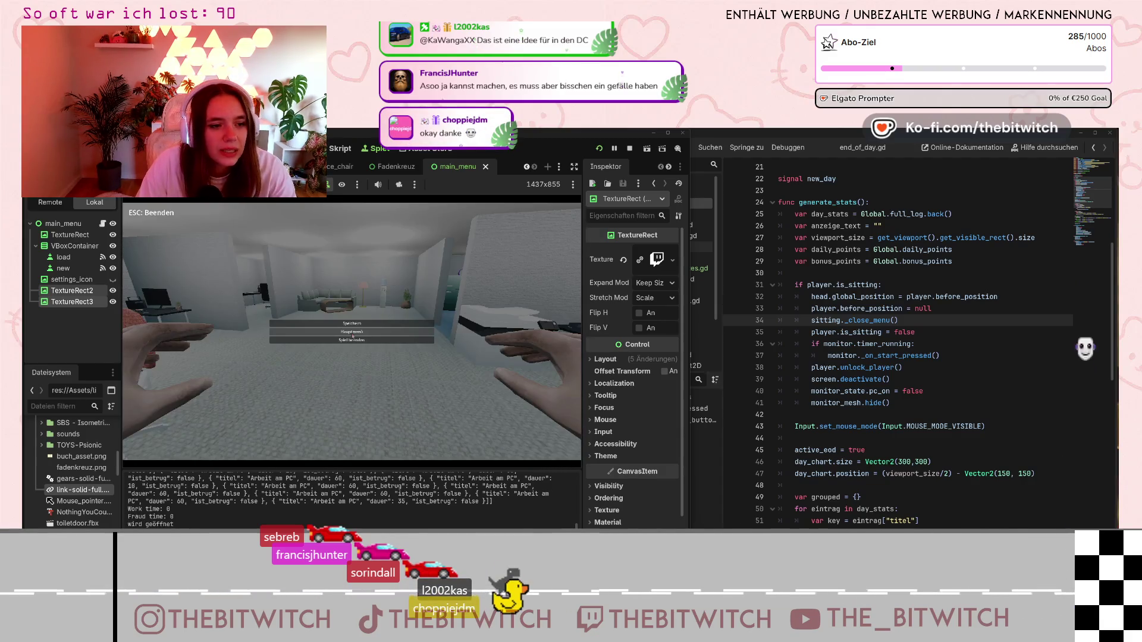
key("Escape")
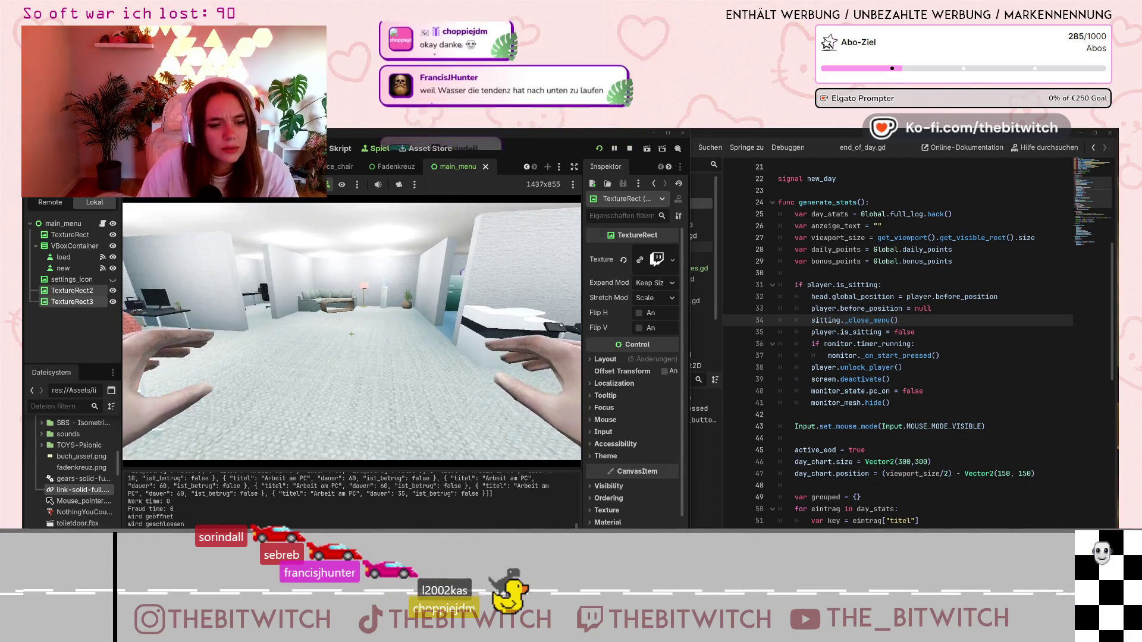
key("w")
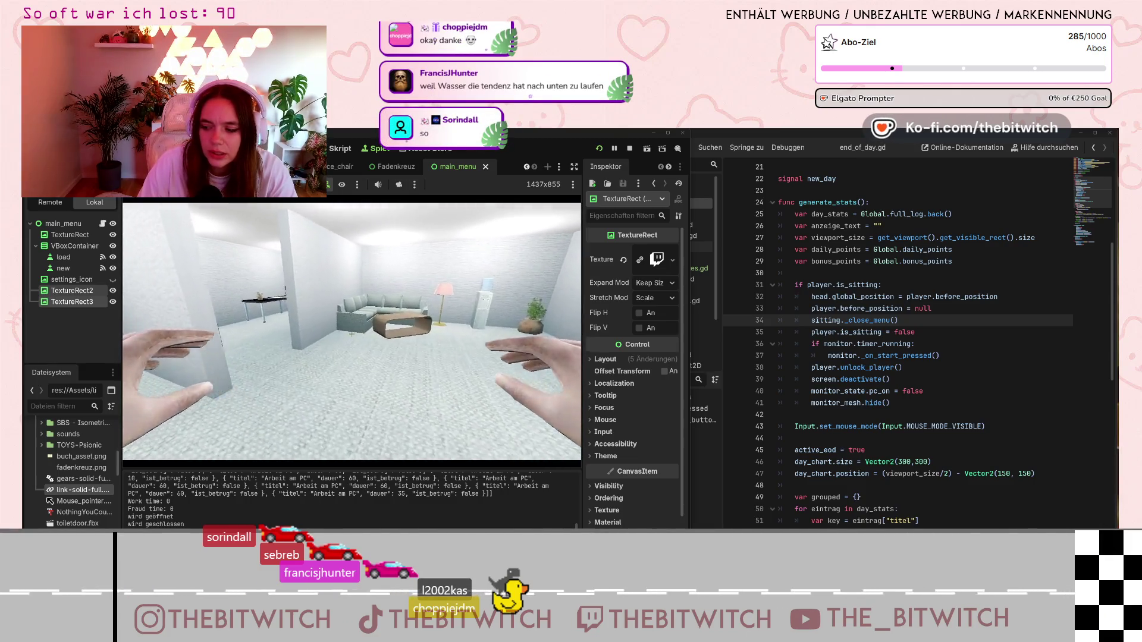
key("w")
key("e")
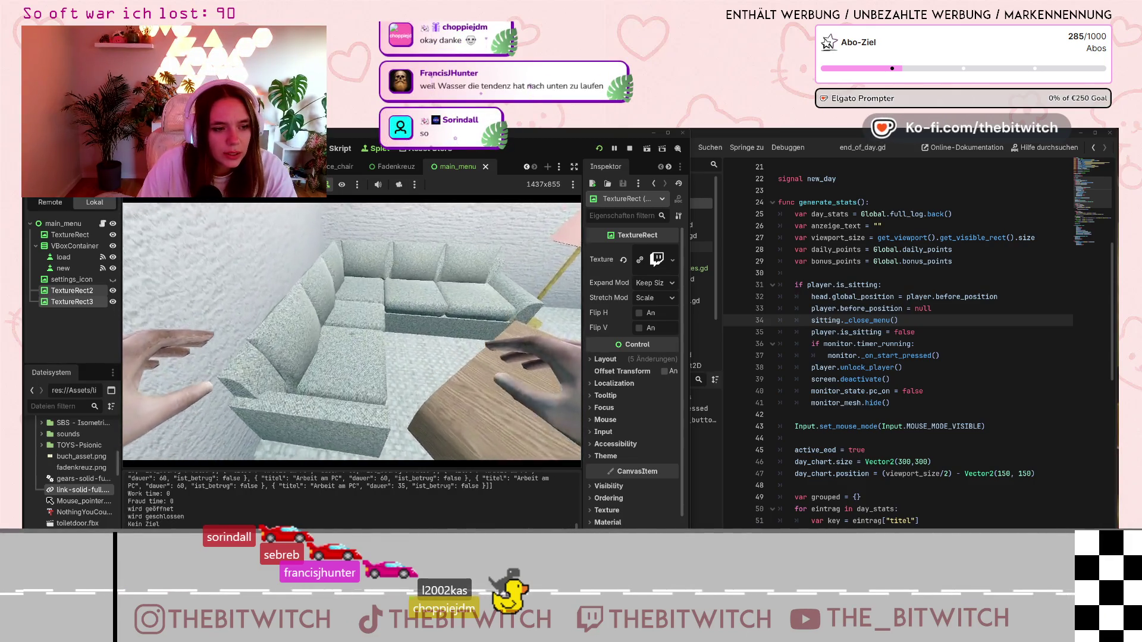
key("e")
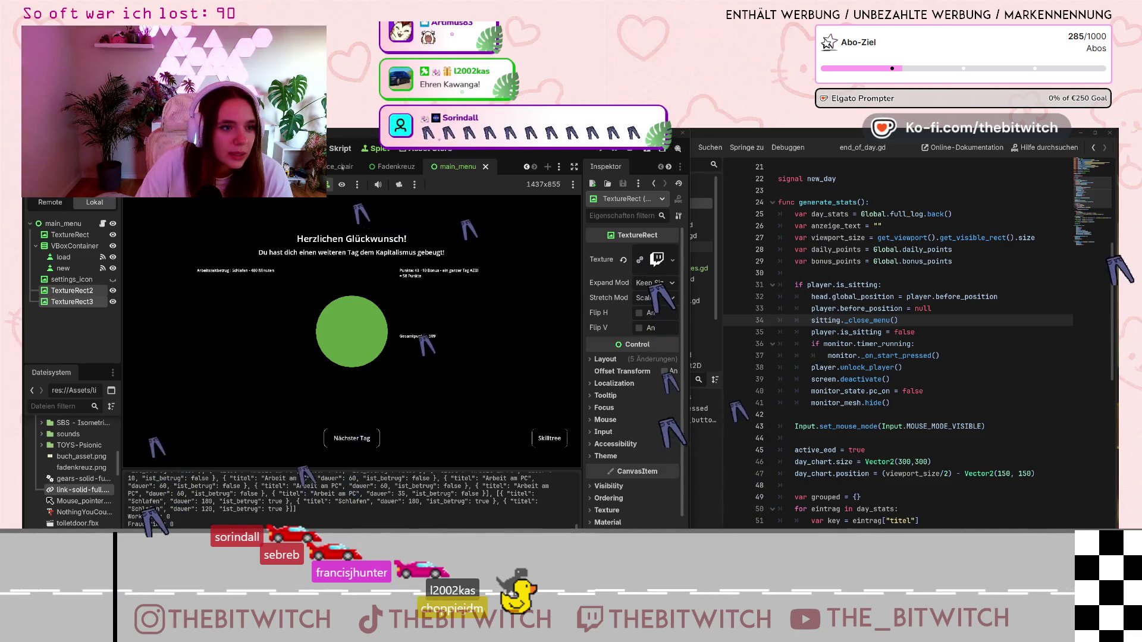
- Switch back to the main_menu scene in the 2D workspace and zoom out slightly
left_click(526, 166)
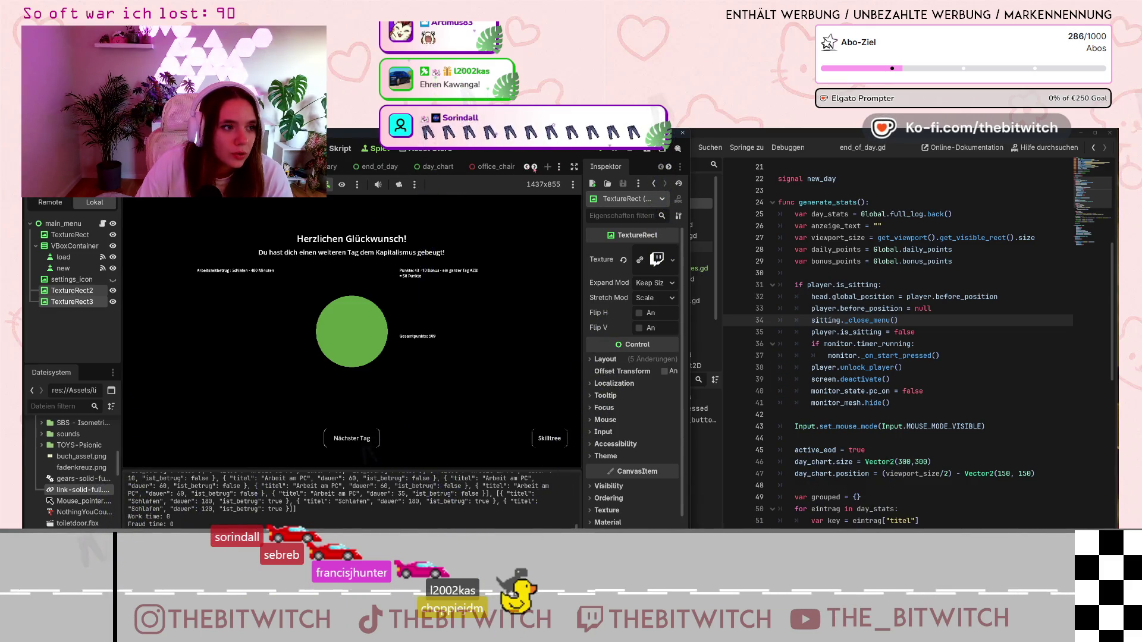
scroll(441, 169, "down", 2)
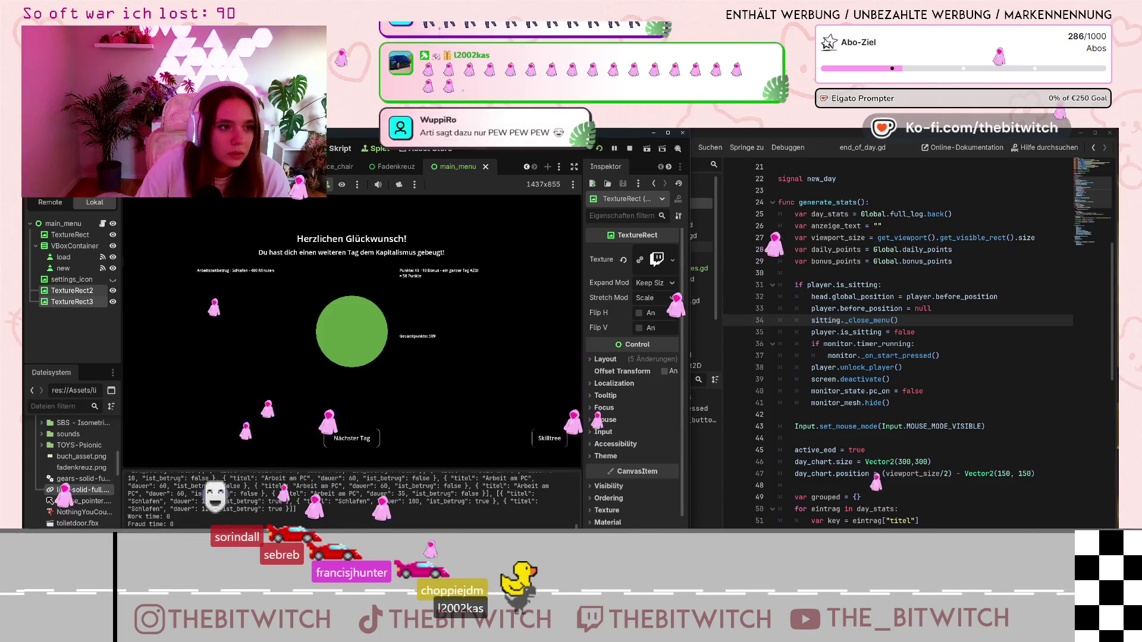
key("ctrl+F1")
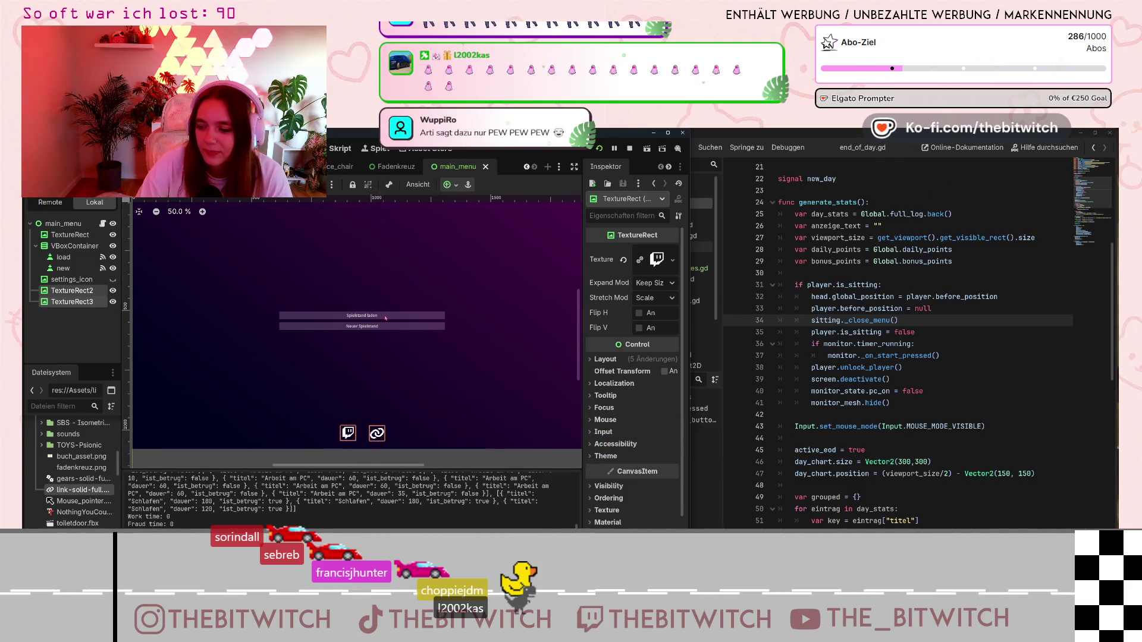
scroll(430, 398, "down", 2)
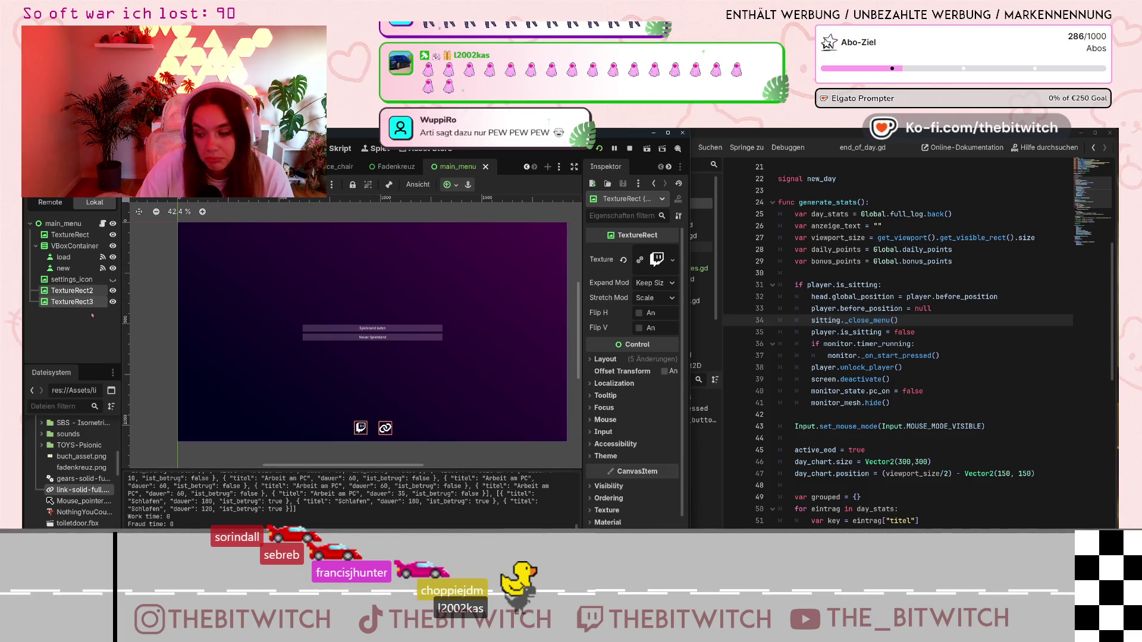
- Add an HBoxContainer child to main_menu via an 'HB' search and stretch it into a wide box
right_click(67, 226)
left_click(114, 253)
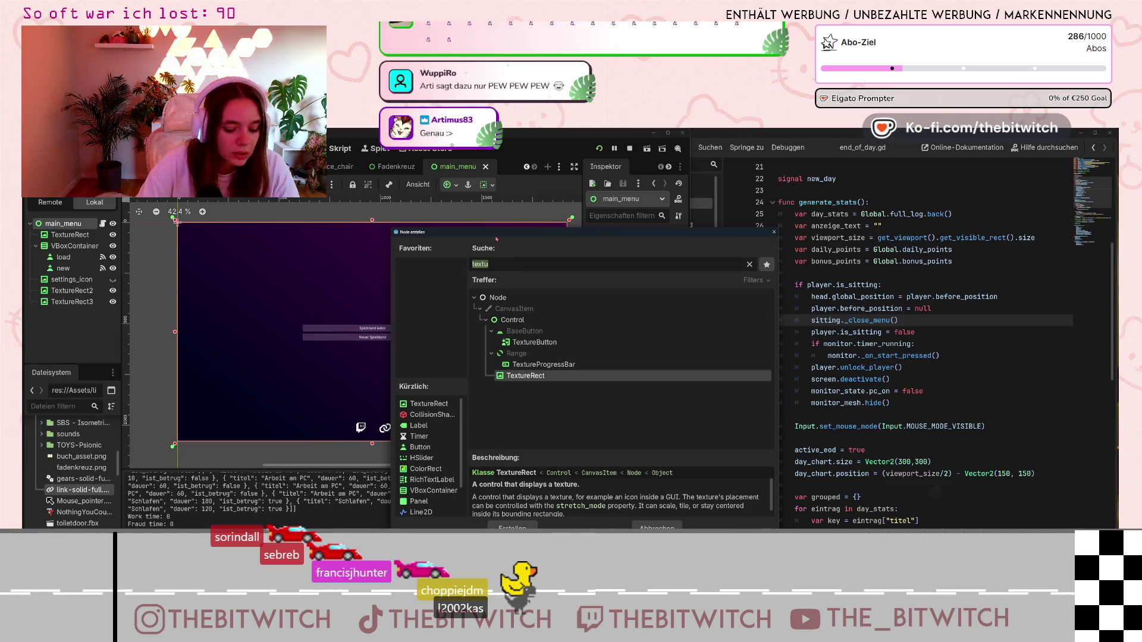
type("HB")
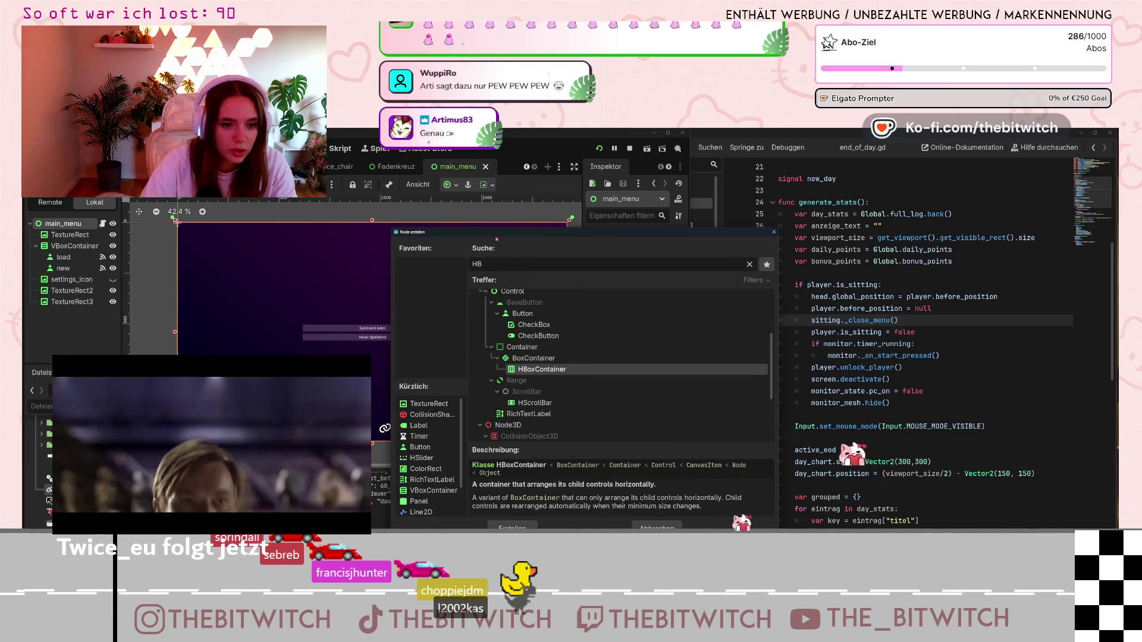
double_click(548, 373)
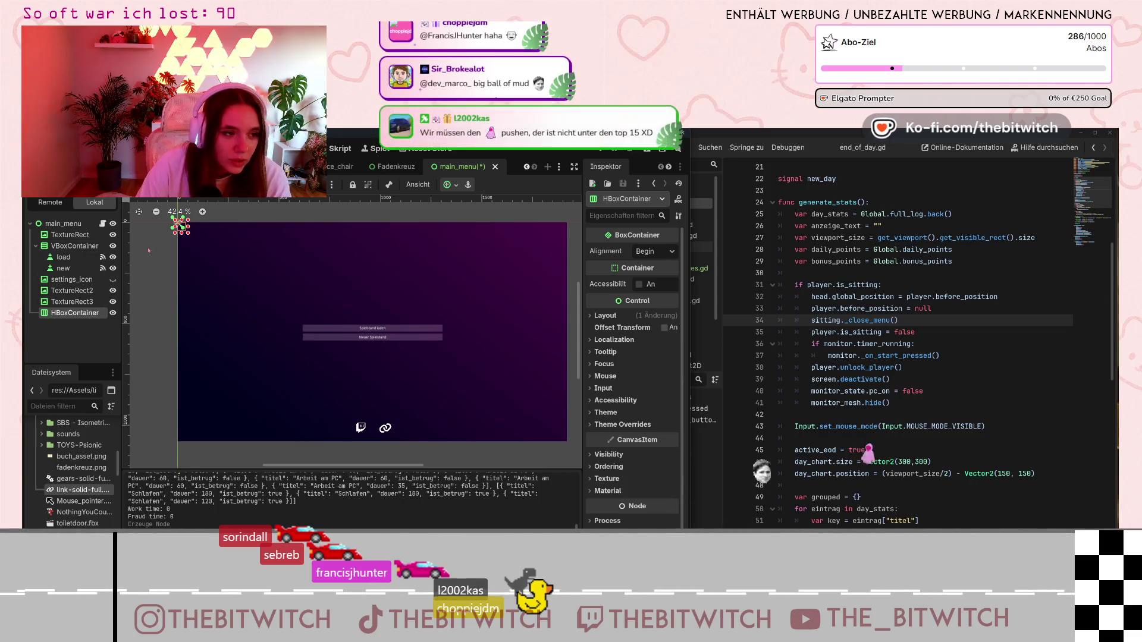
mouse_move(189, 234)
left_mouse_down()
mouse_move(214, 250)
mouse_move(293, 253)
mouse_move(409, 427)
mouse_move(395, 433)
left_mouse_up()
- Move TextureRect2 and TextureRect3 under the HBoxContainer and resize the container to fit both icons
left_click(75, 304)
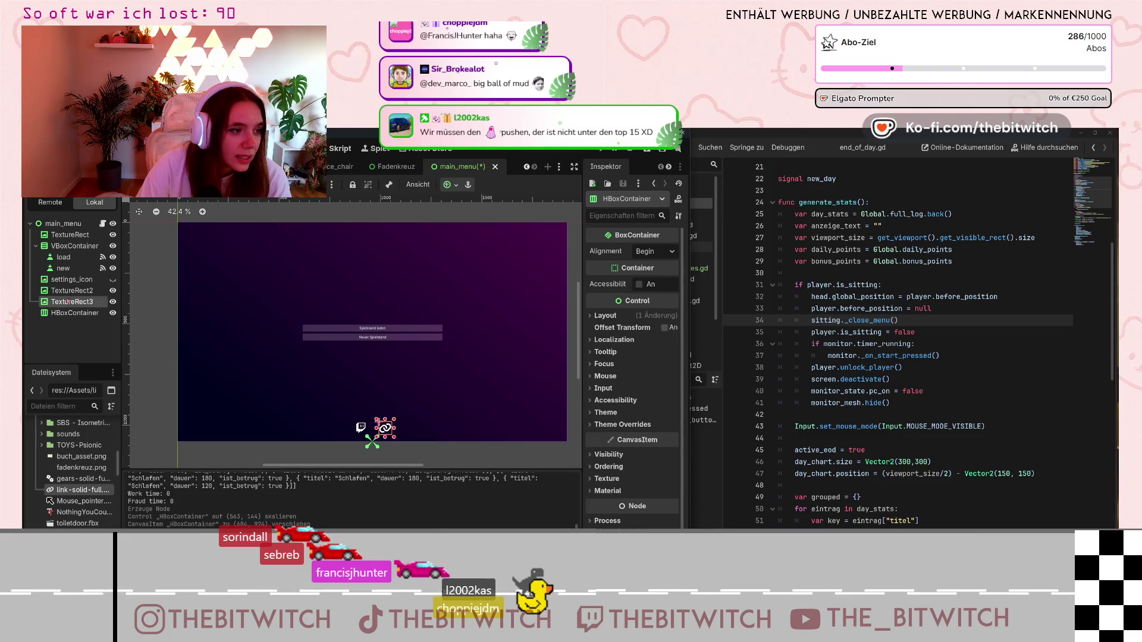
left_click(69, 292, "ctrl")
left_click_drag(69, 292, 61, 315)
scroll(355, 371, "down", 4)
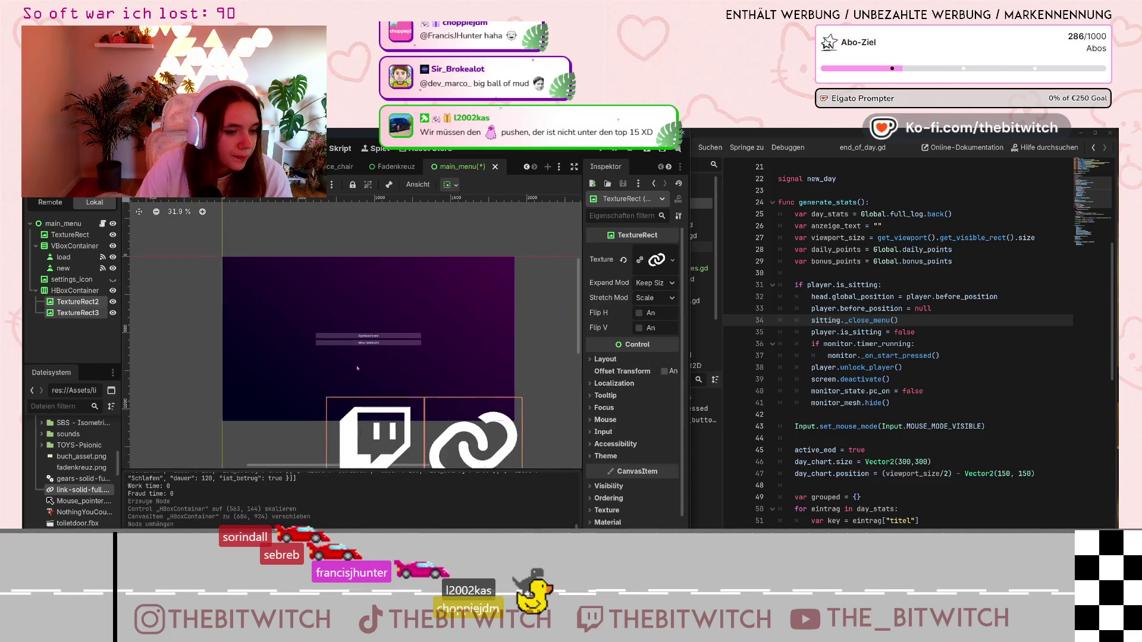
left_click(340, 385)
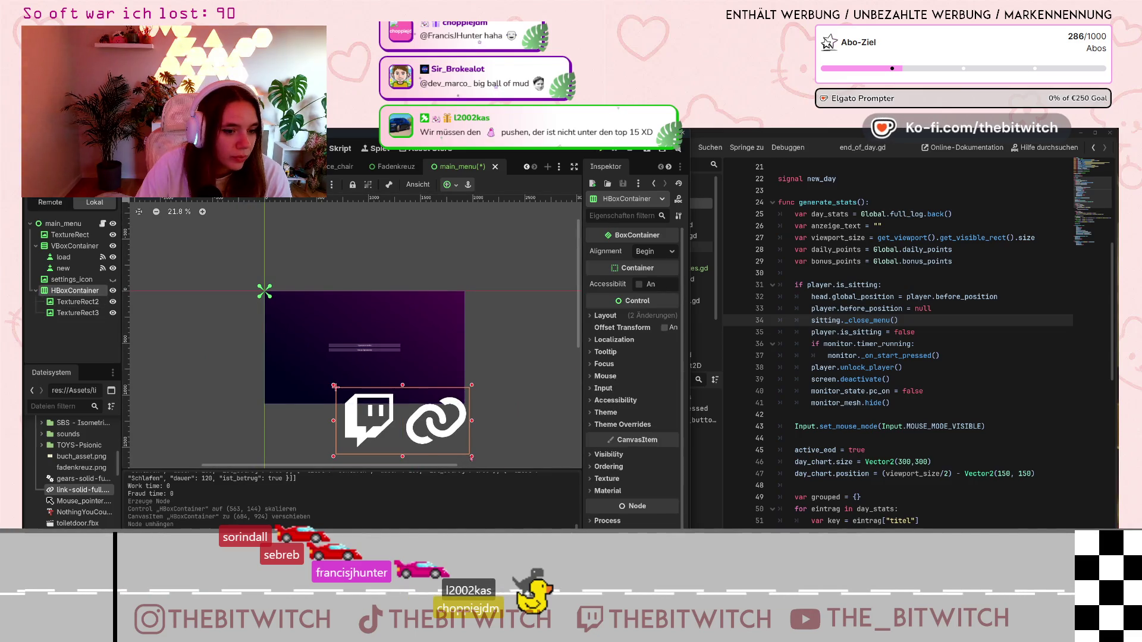
left_click_drag(471, 456, 471, 457)
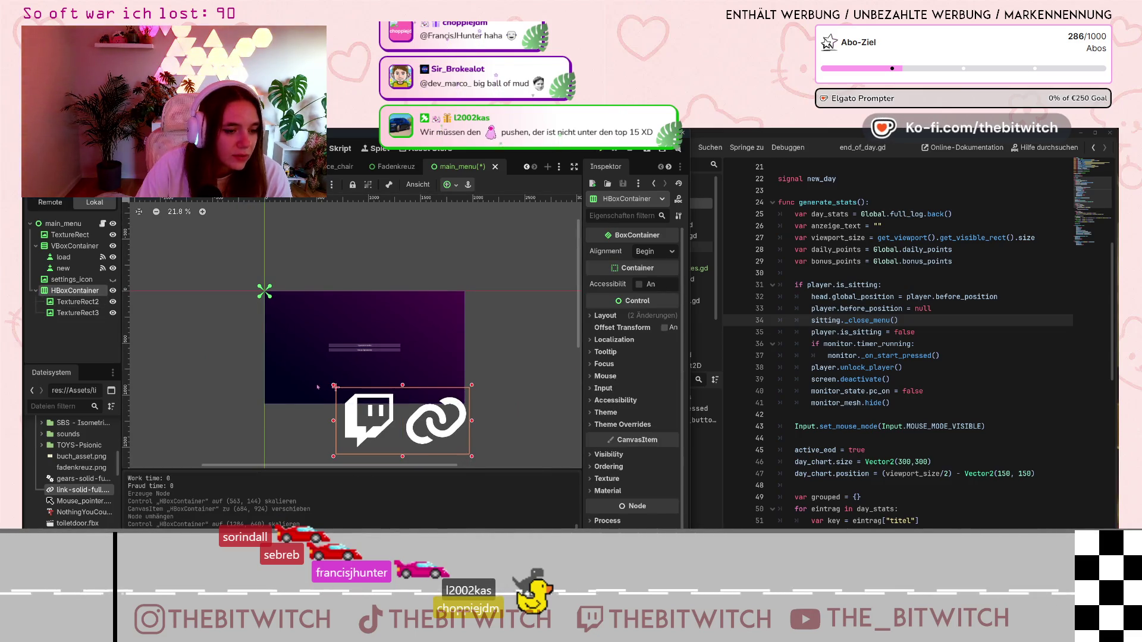
left_click(452, 440)
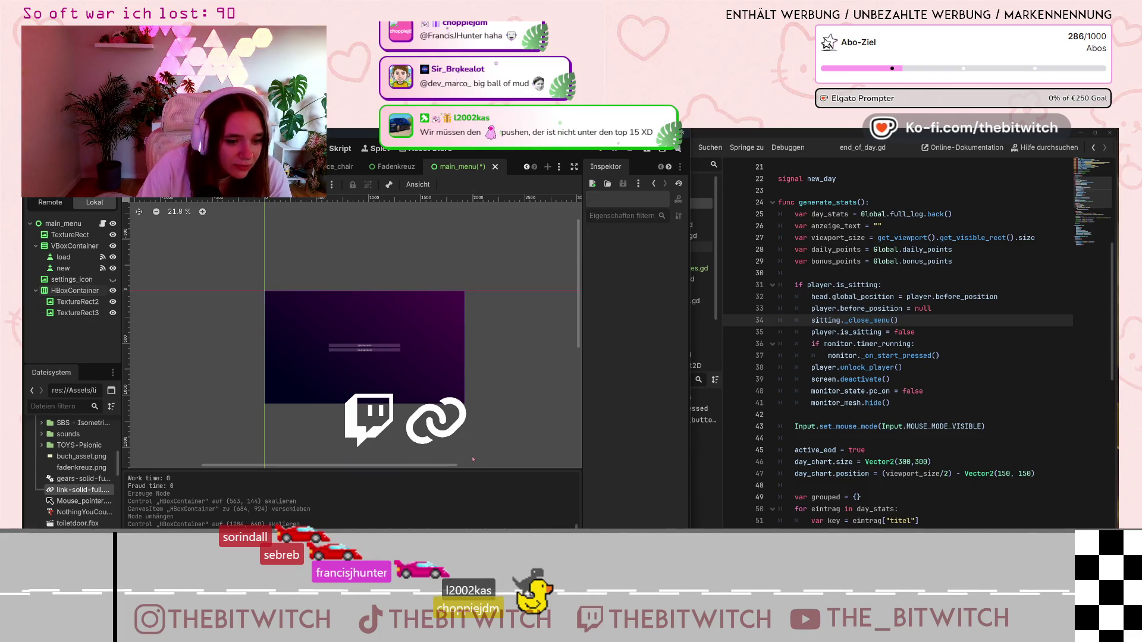
left_click(372, 443)
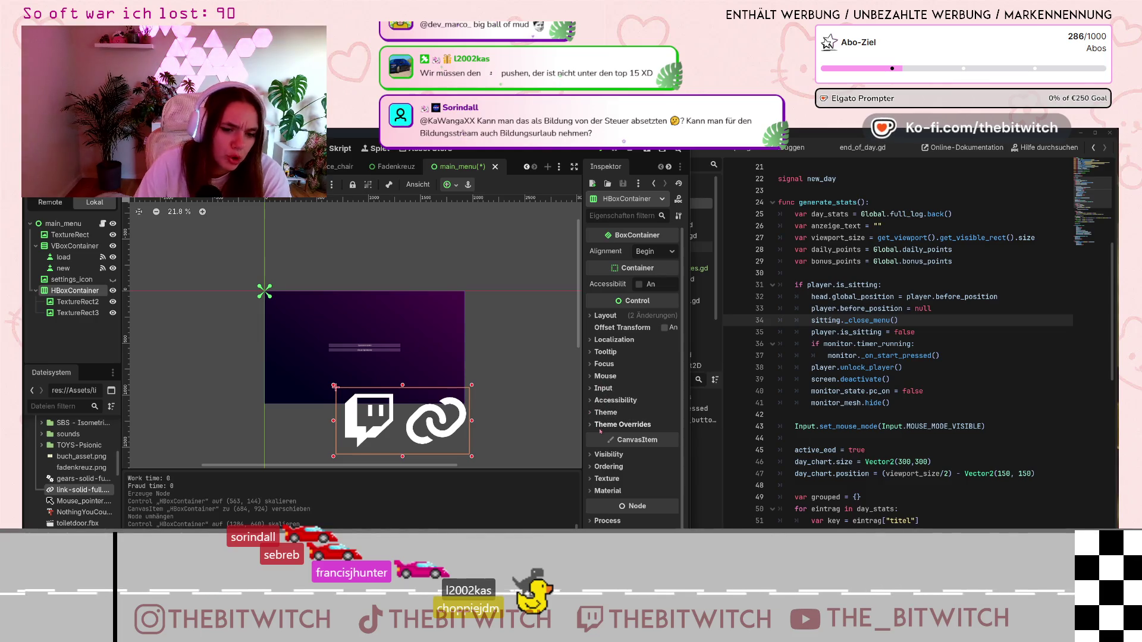
- Set the HBoxContainer's Scale to 0.1 under Layout > Transform
left_click(592, 316)
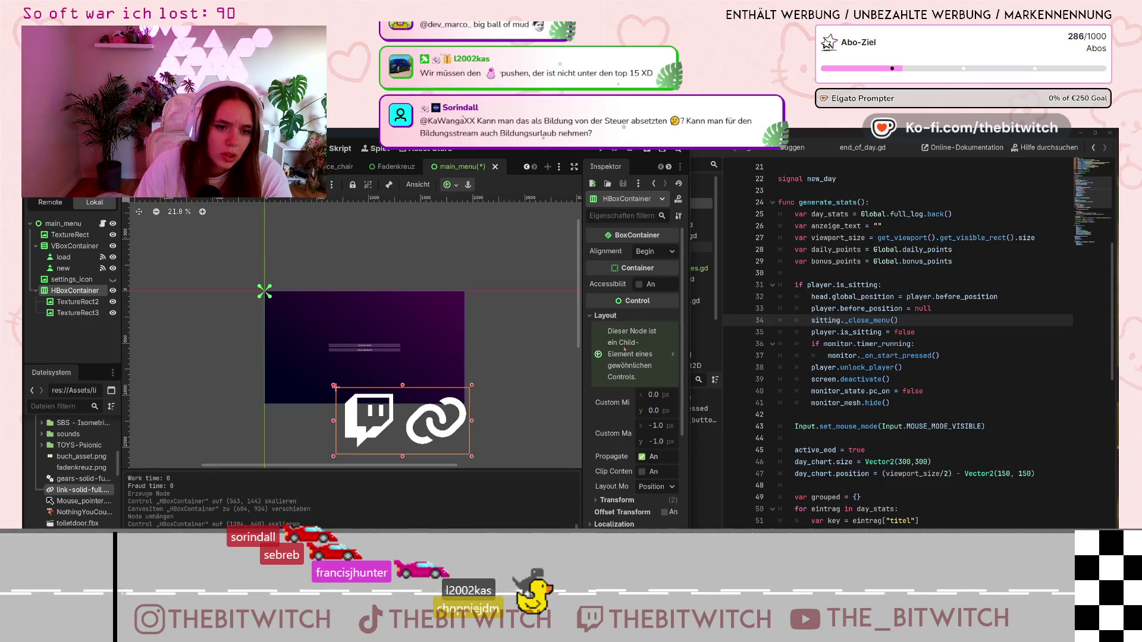
scroll(597, 357, "down", 3)
left_click(596, 373)
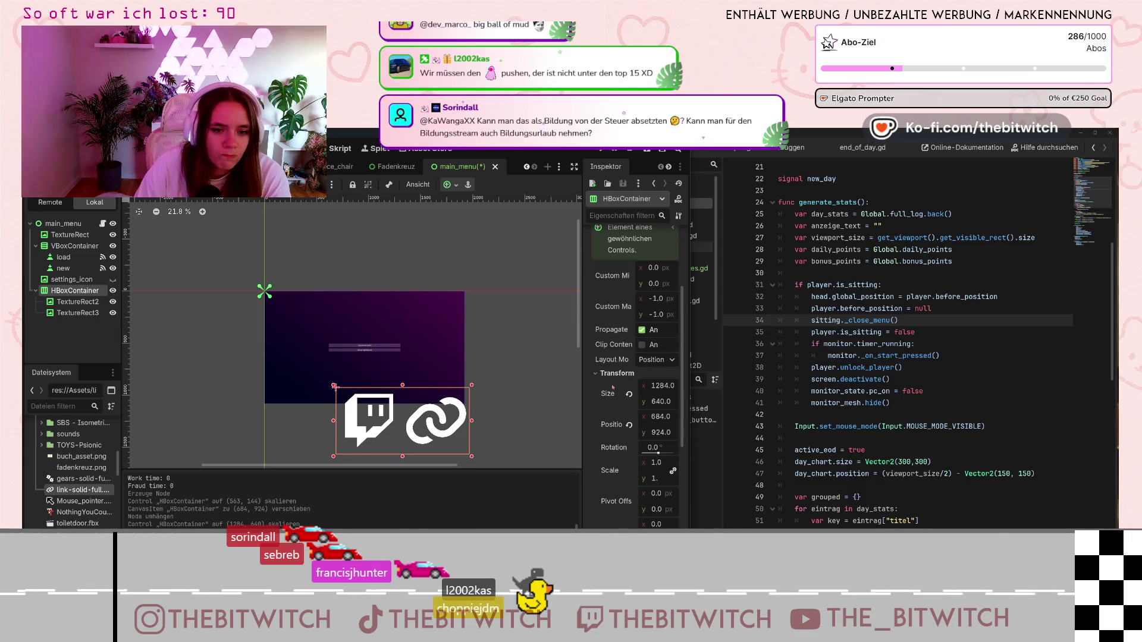
scroll(613, 387, "down", 3)
left_click(669, 303)
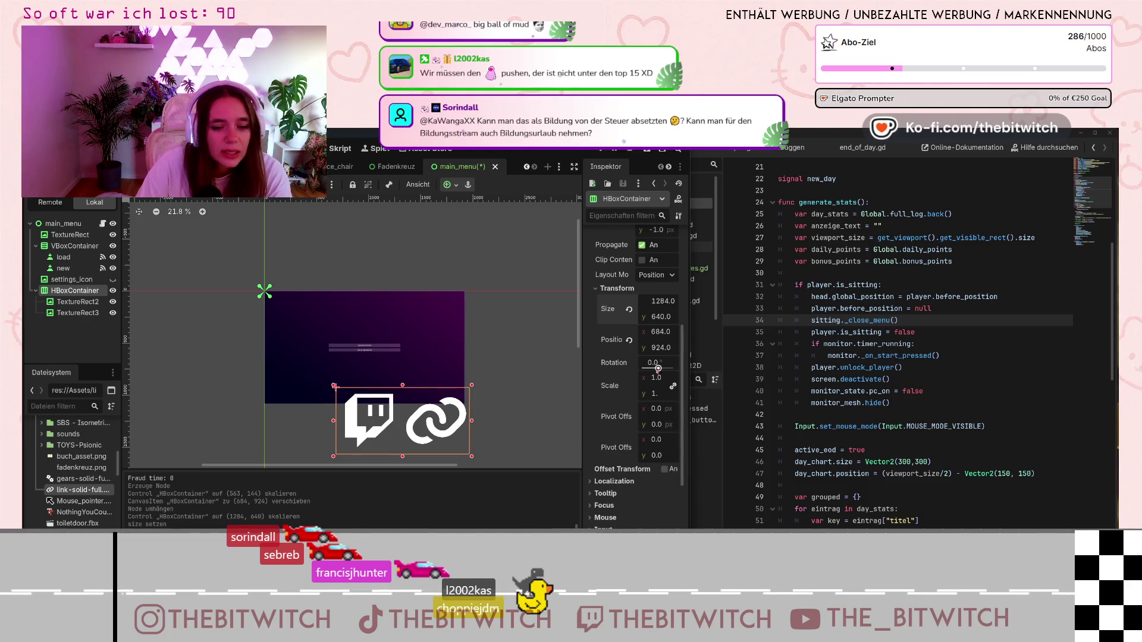
left_click(656, 378)
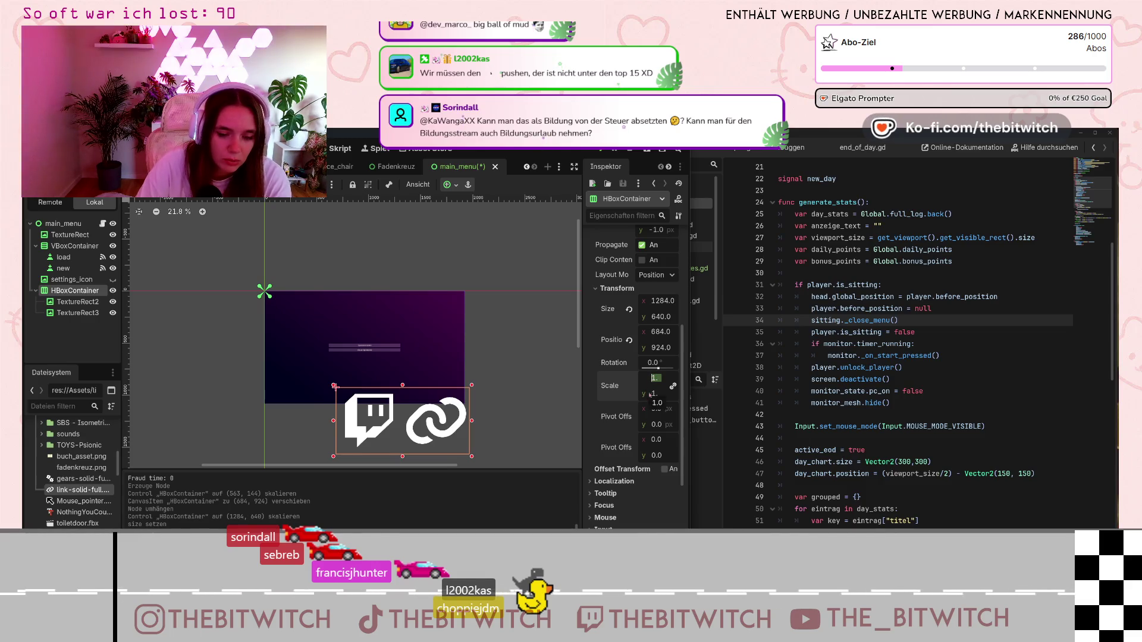
type(".1")
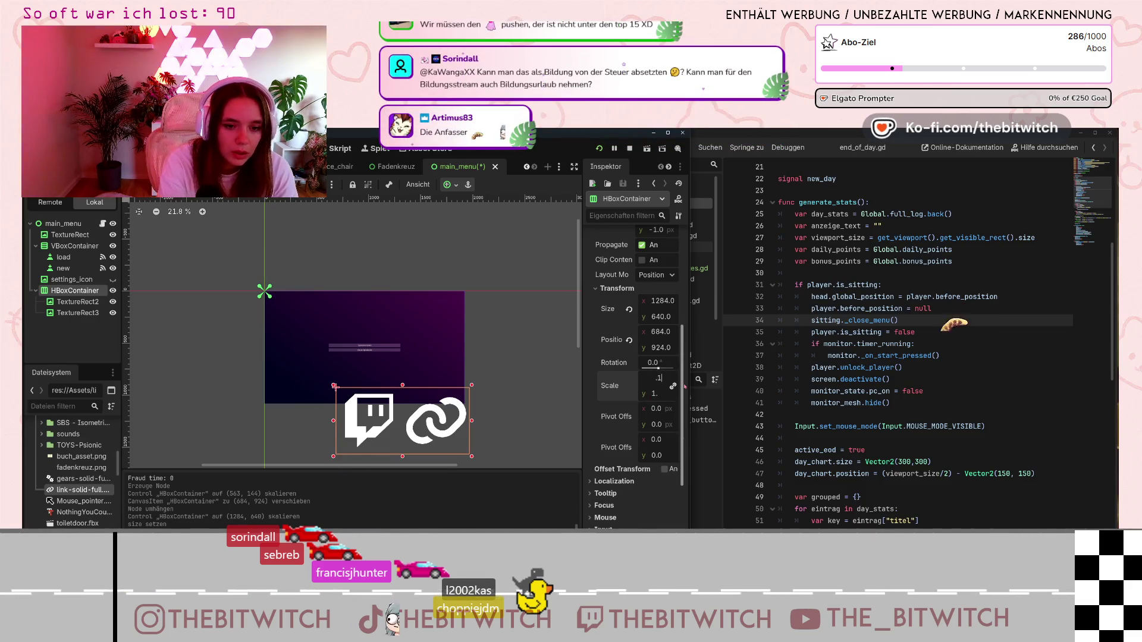
key("Return")
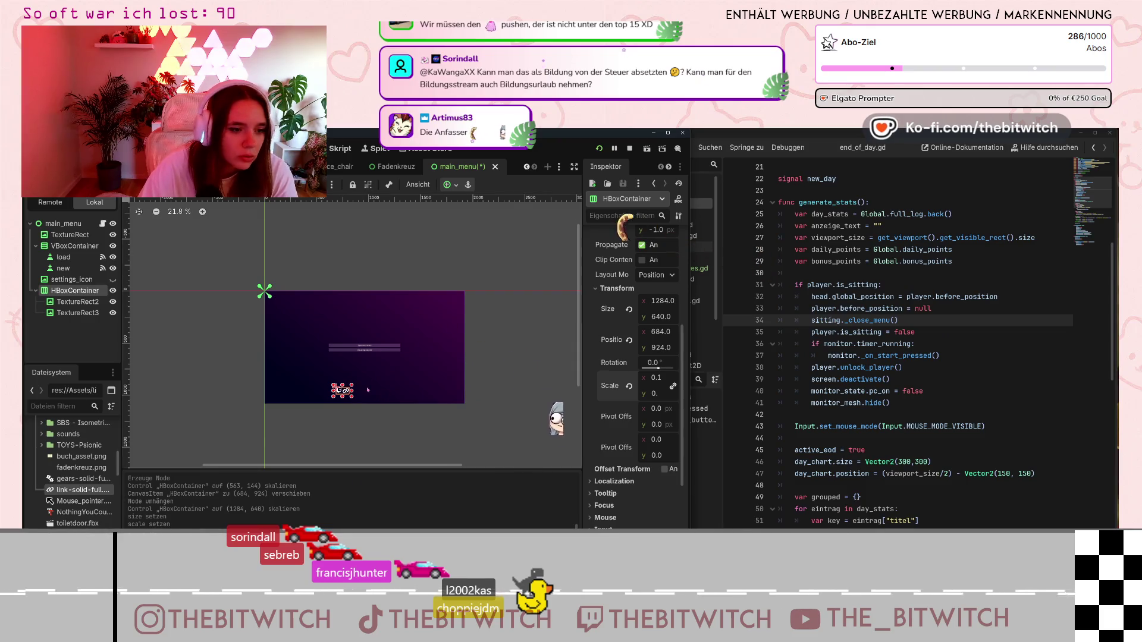
- Set the container's x position to 685, then nudge it to about (879, 974)
left_click(60, 313)
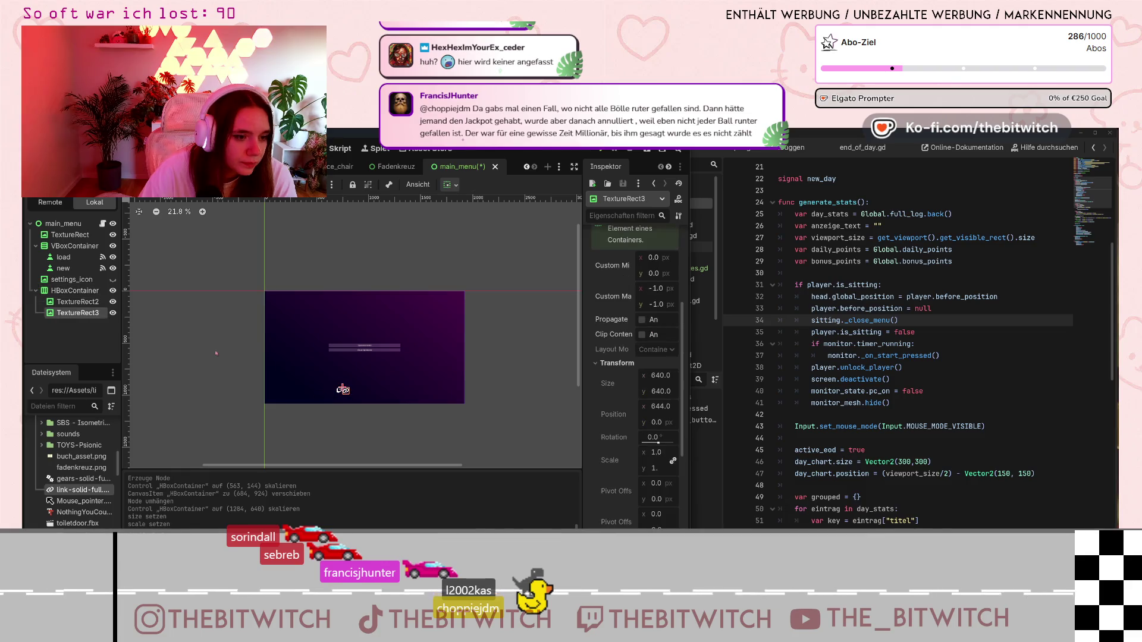
left_click(342, 389)
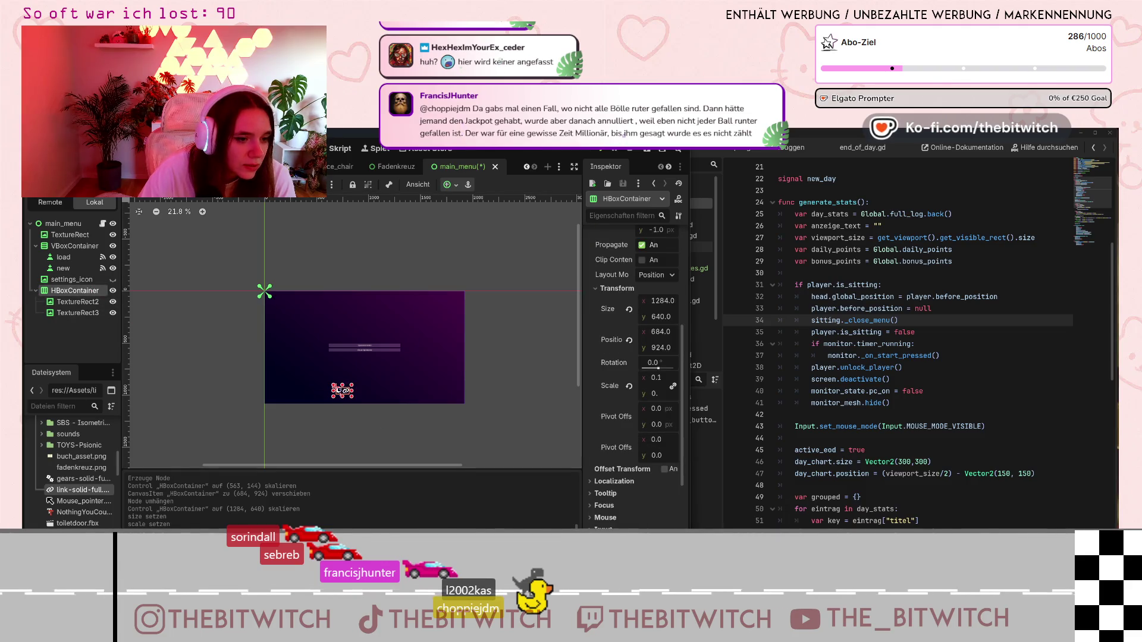
left_click(338, 391)
left_click(338, 389)
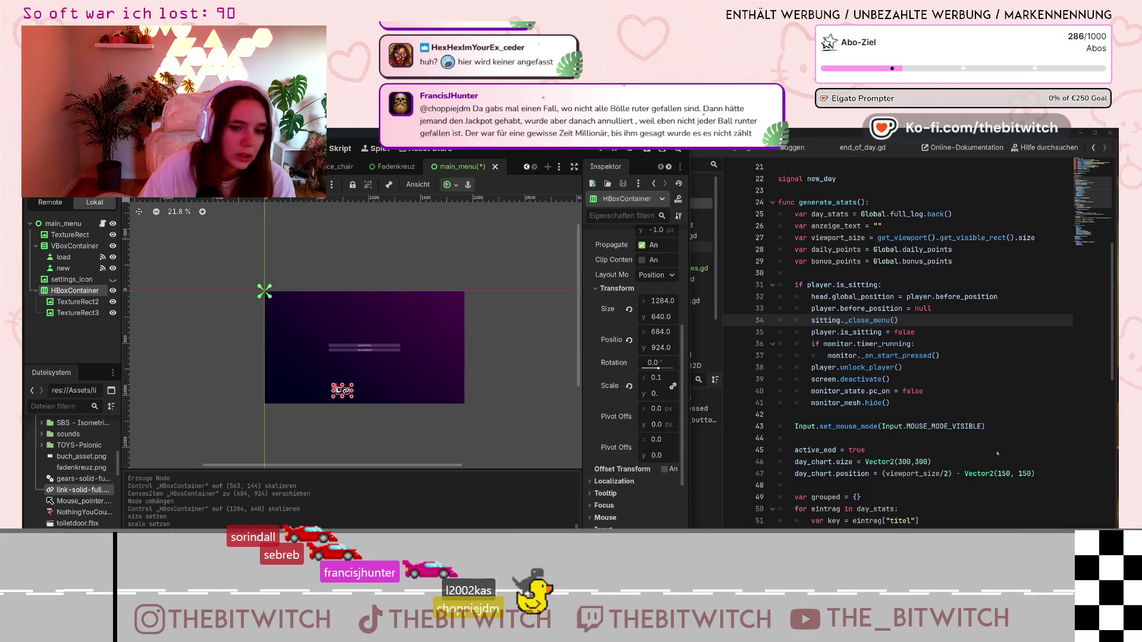
scroll(672, 376, "up", 3)
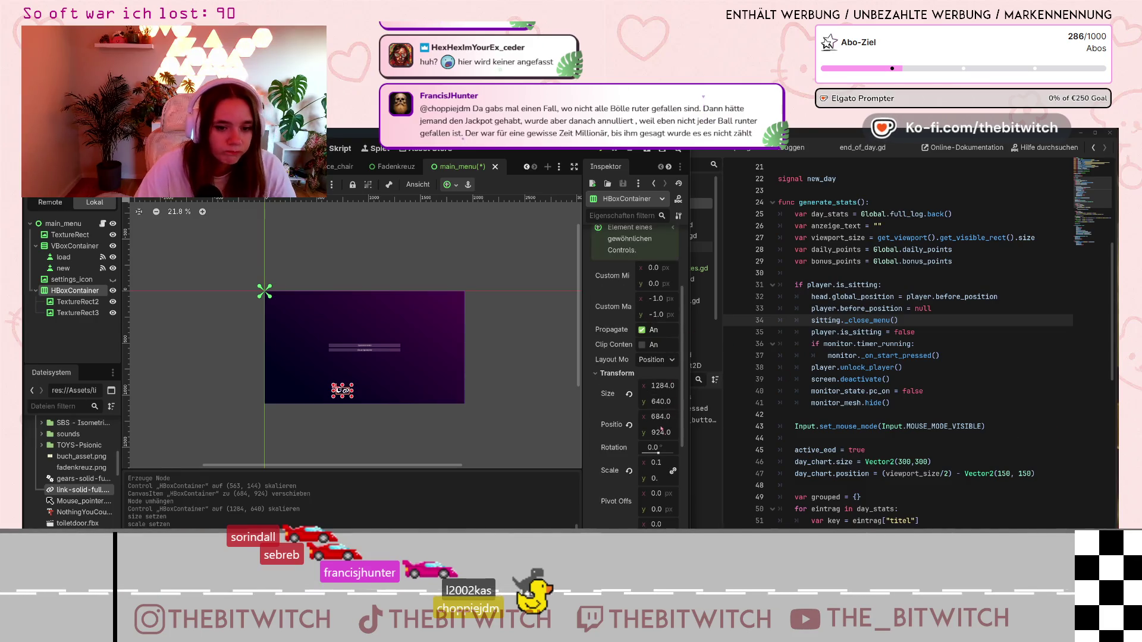
left_click(660, 417)
type("685")
key("Return")
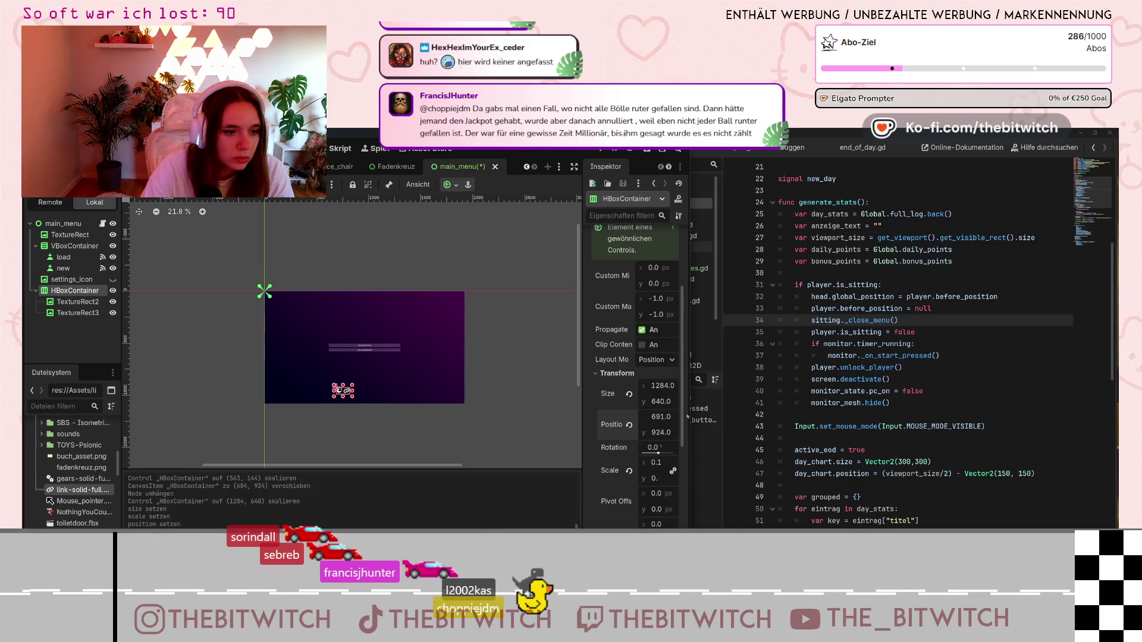
left_click_drag(661, 416, 696, 416)
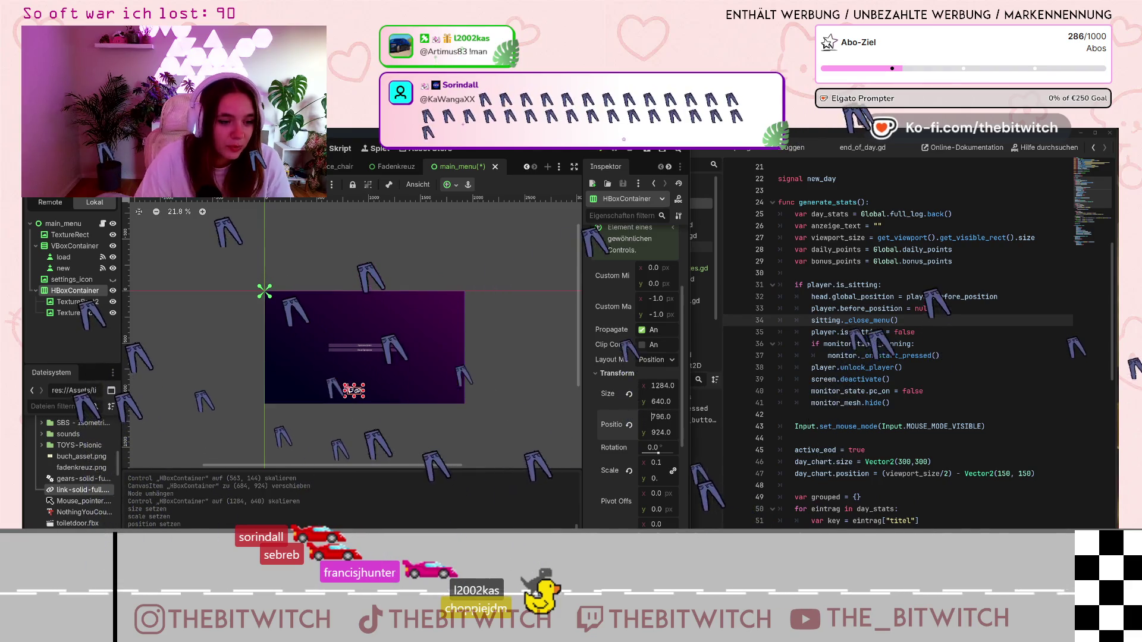
scroll(305, 375, "up", 4)
scroll(305, 375, "down", 1)
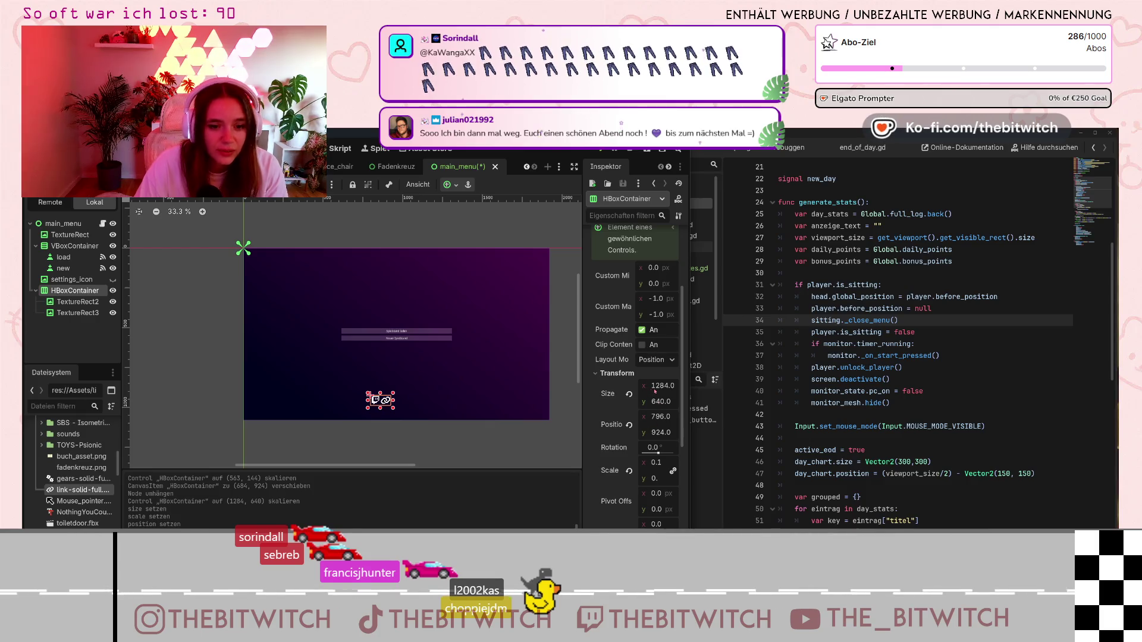
left_click_drag(646, 416, 653, 416)
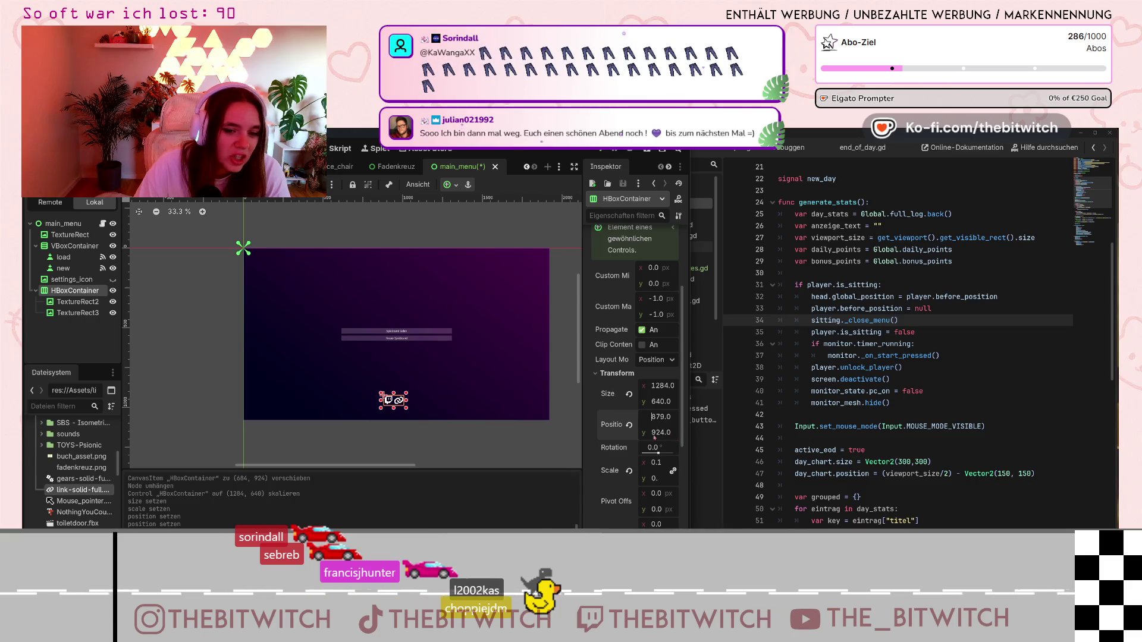
left_click_drag(660, 432, 665, 432)
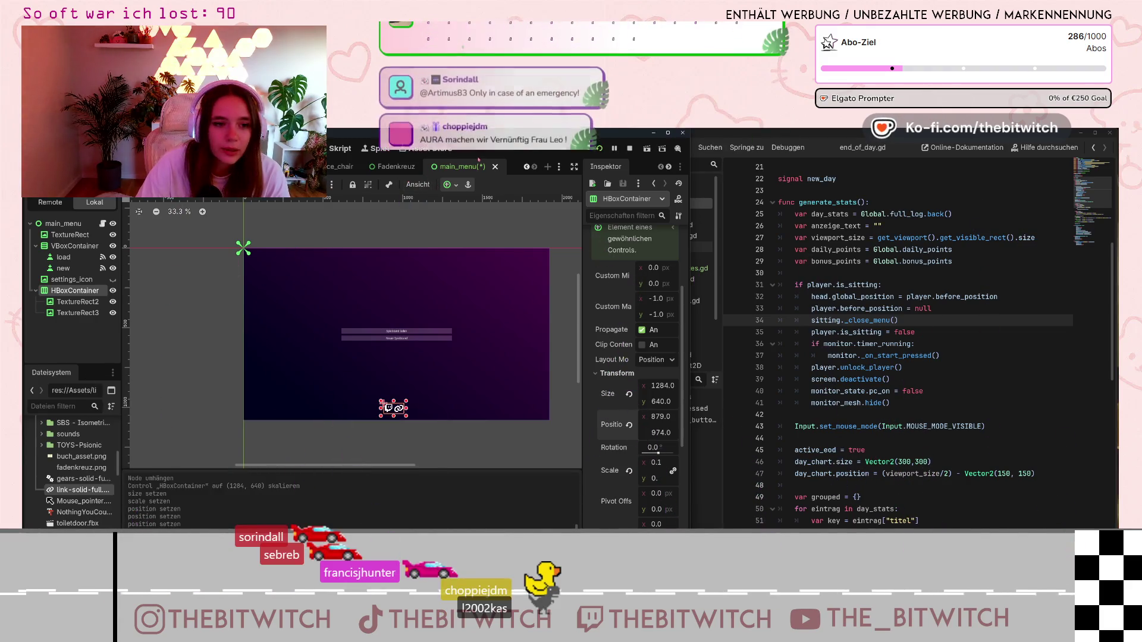
- Apply the Center anchor preset to the HBoxContainer and keep its width at 1284
left_click(449, 185)
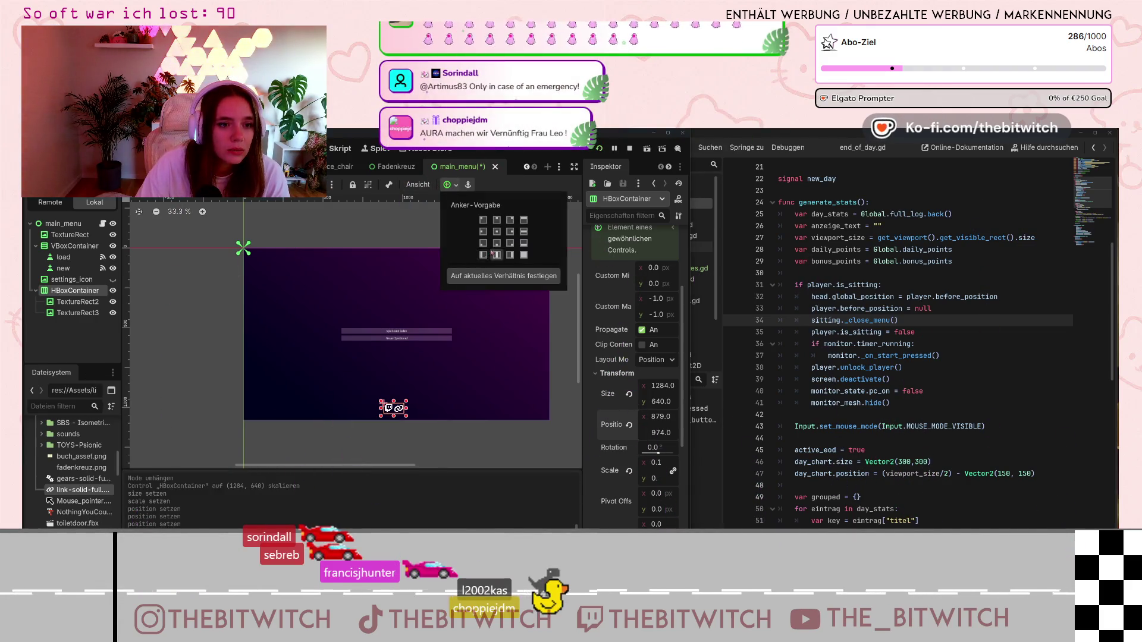
left_click(496, 243)
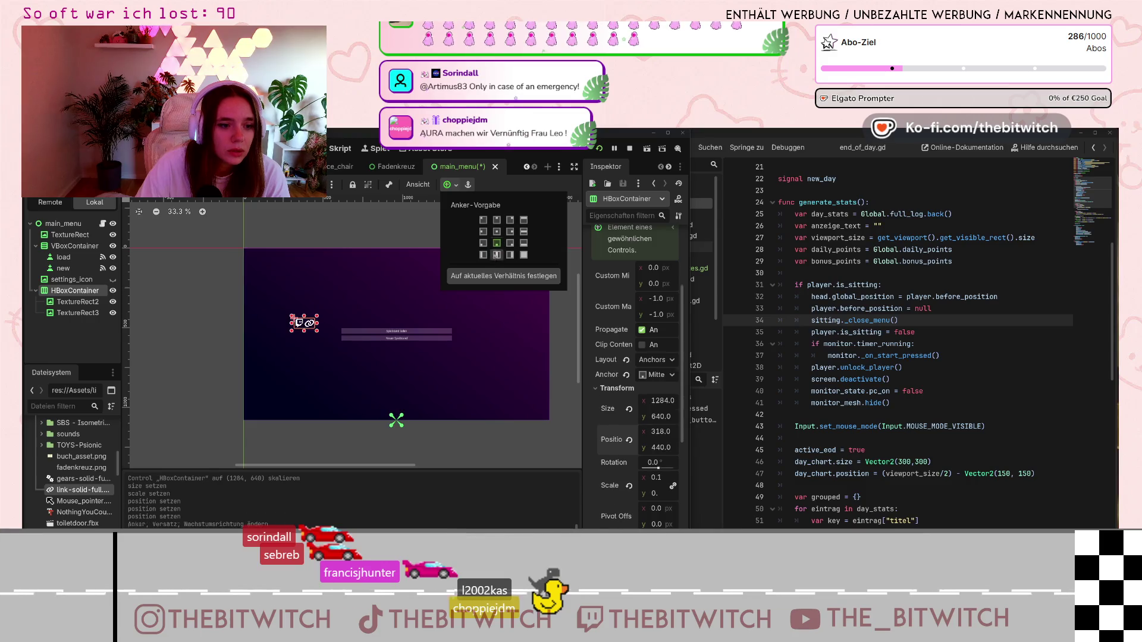
left_click(303, 332)
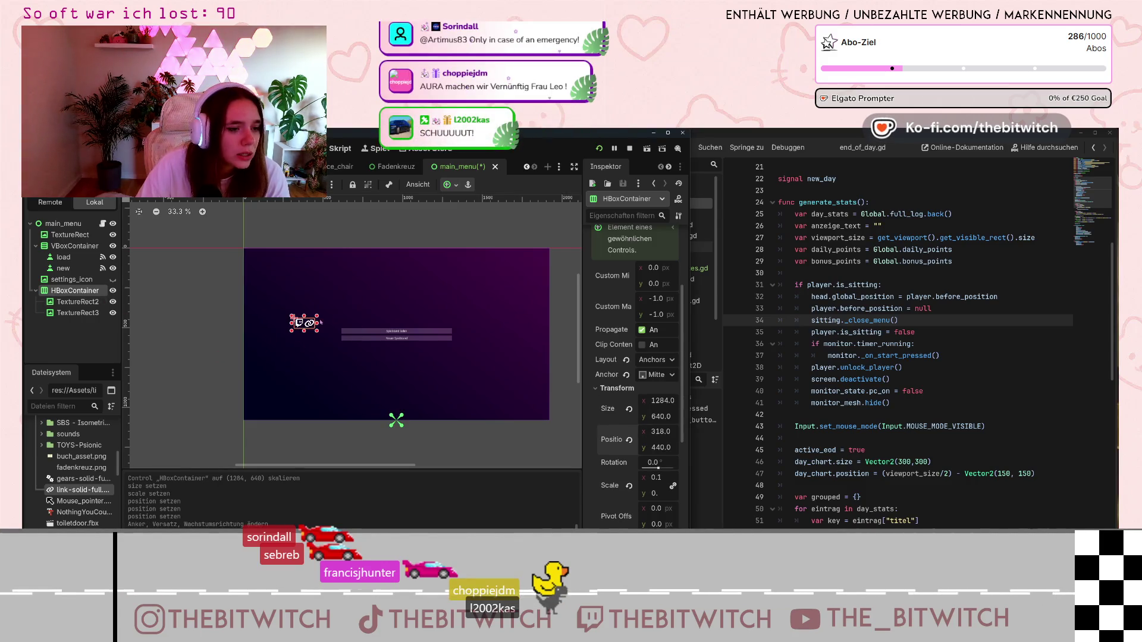
left_click(300, 323)
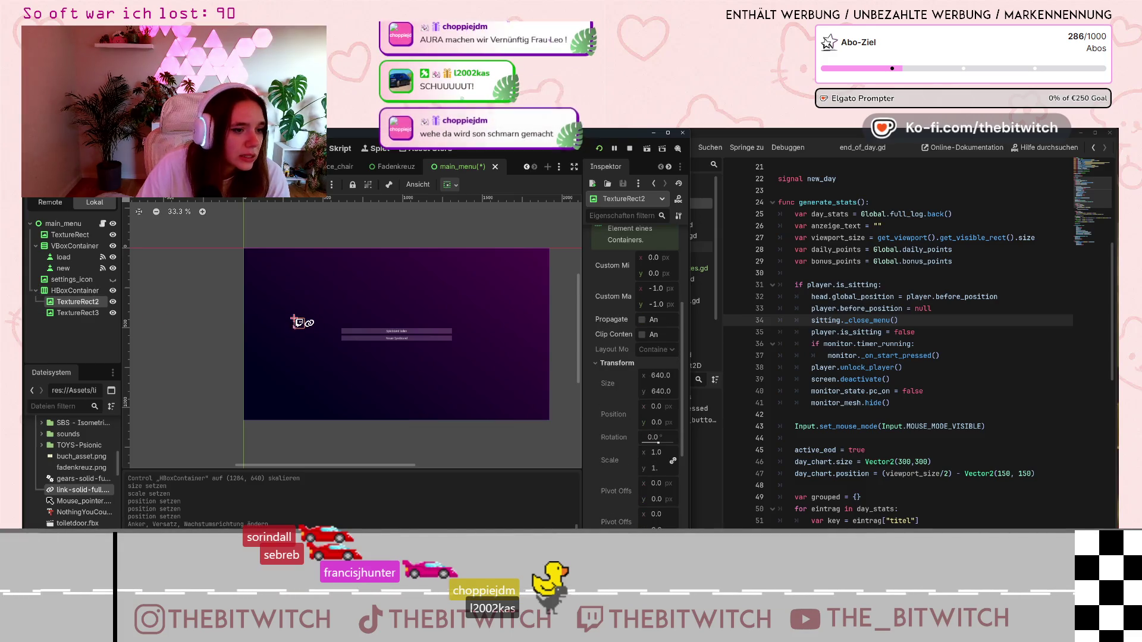
left_click(75, 290)
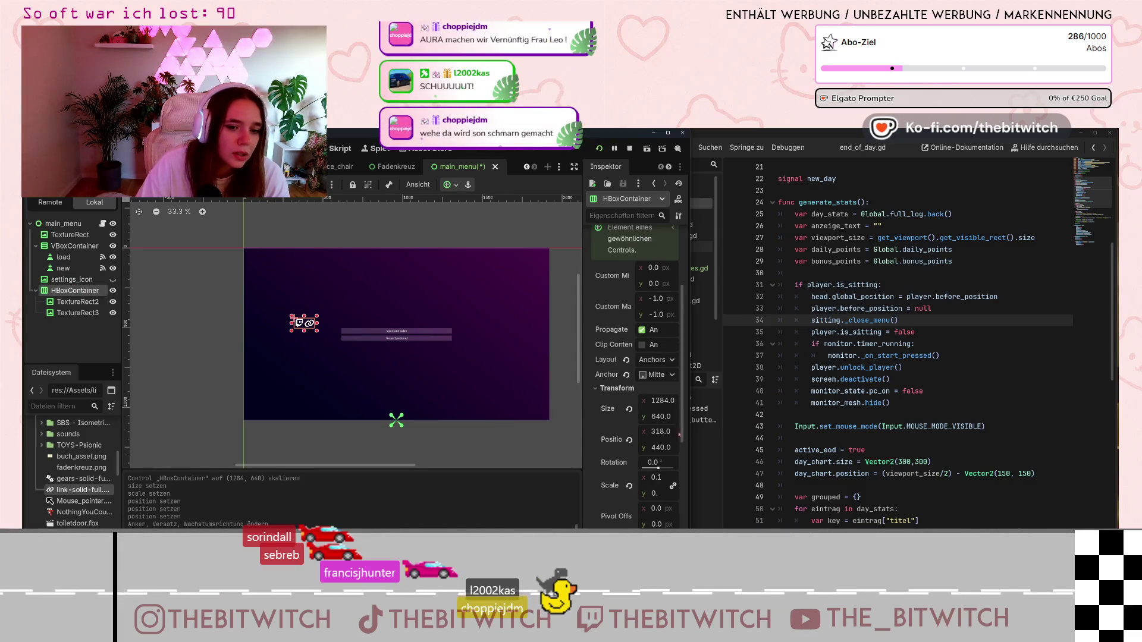
left_click(665, 401)
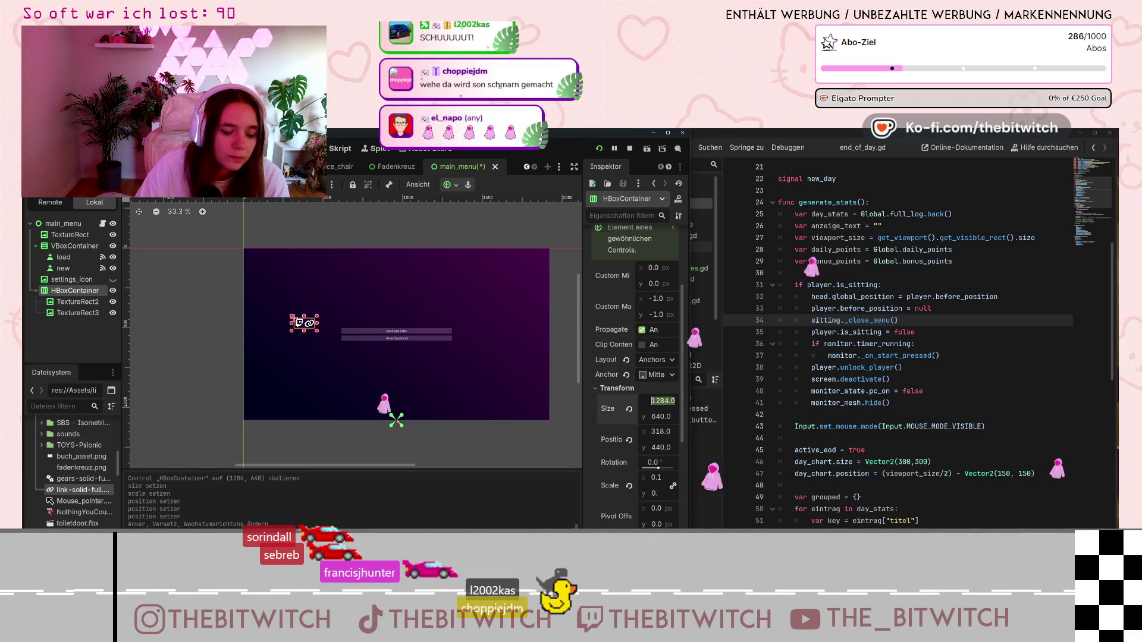
key("Return")
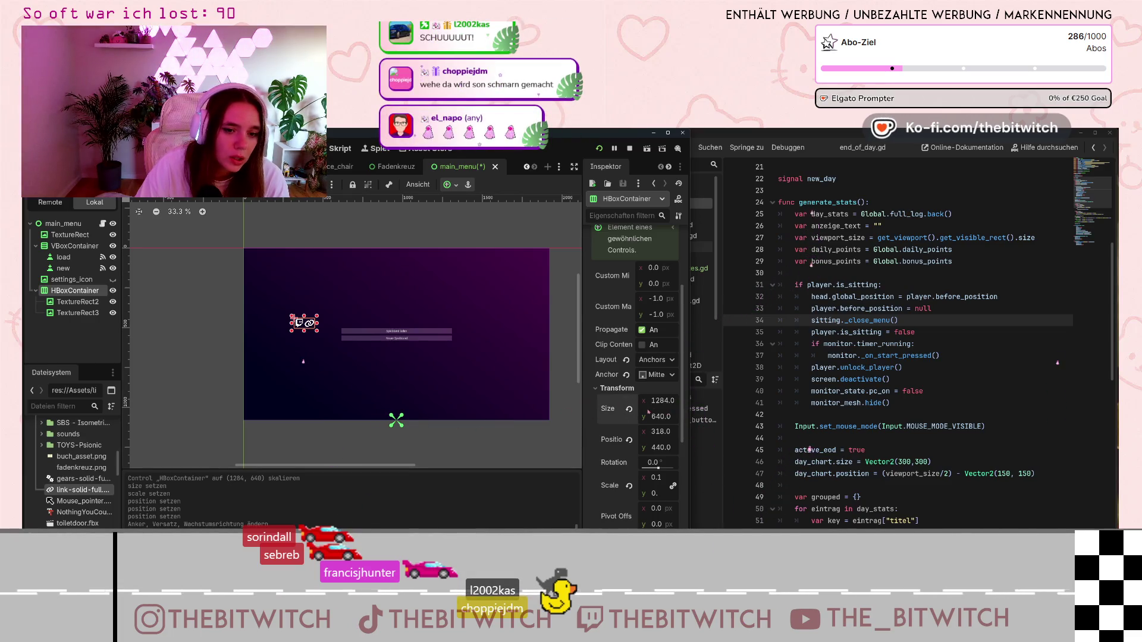
- Nudge the container's position values with the arrow keys to about (893, 985)
left_click(654, 431)
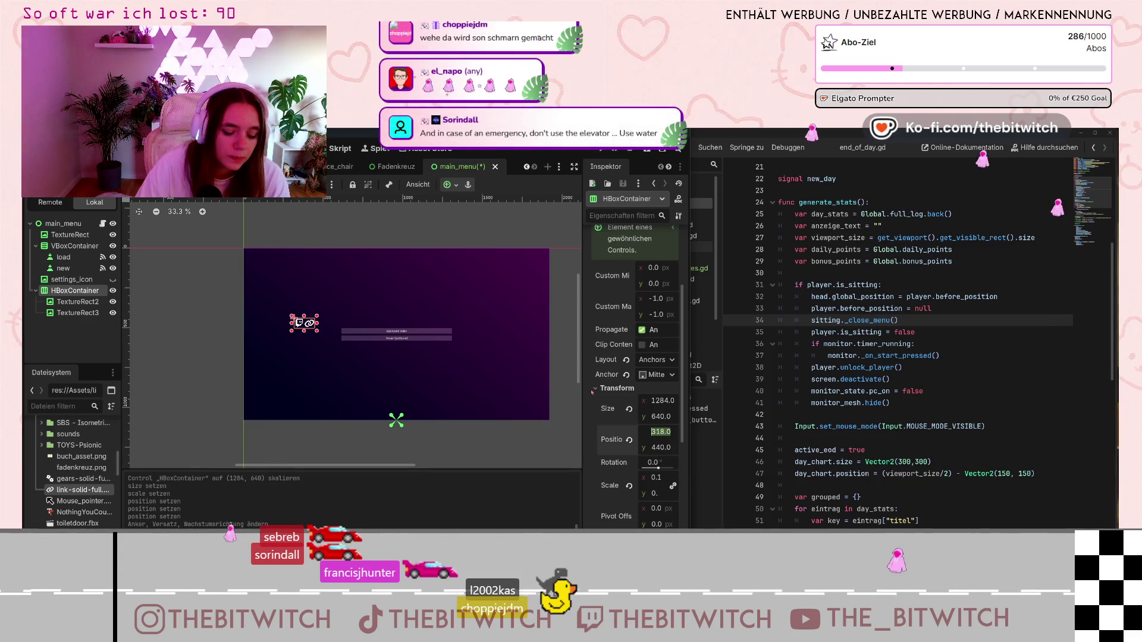
key("Up")
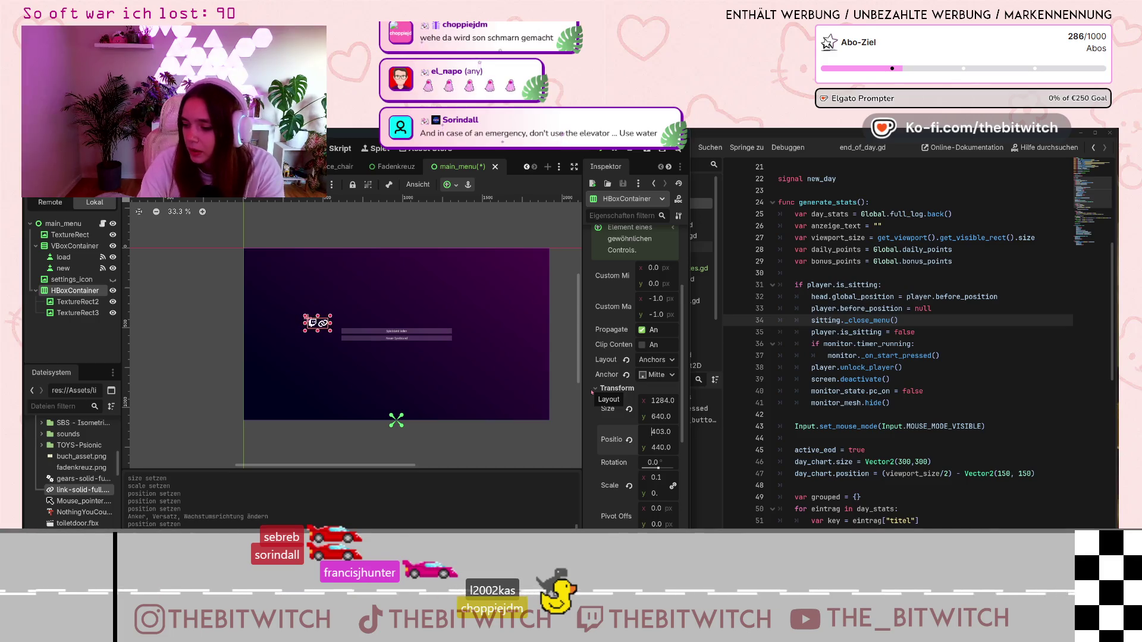
key("Up")
key("Up")
key("Up")
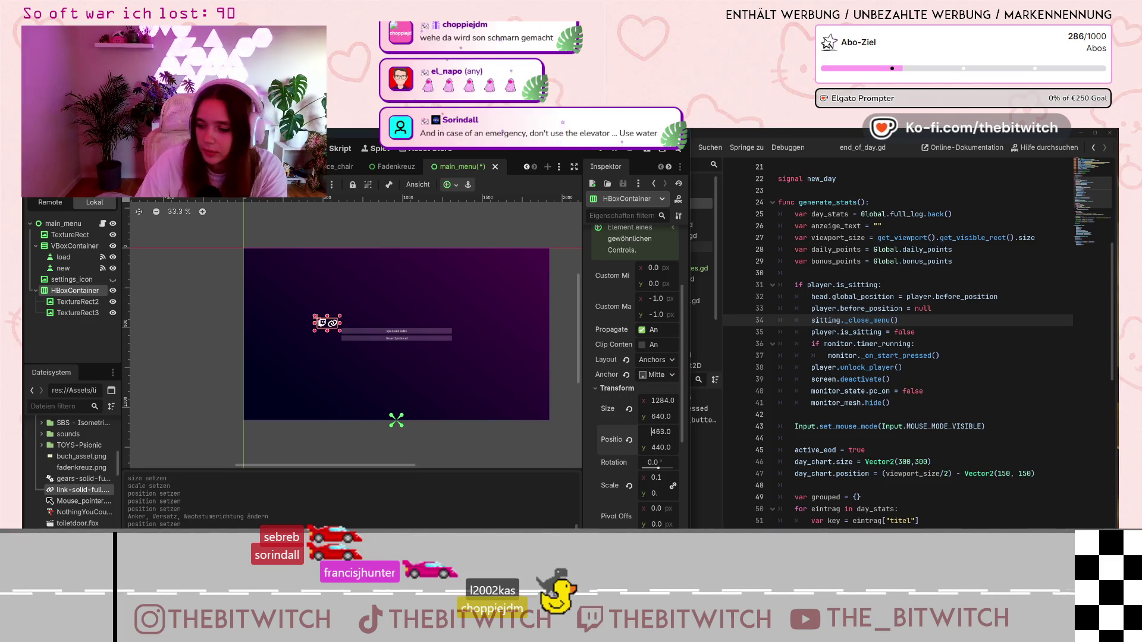
key("Up")
key("Up")
key("Up")
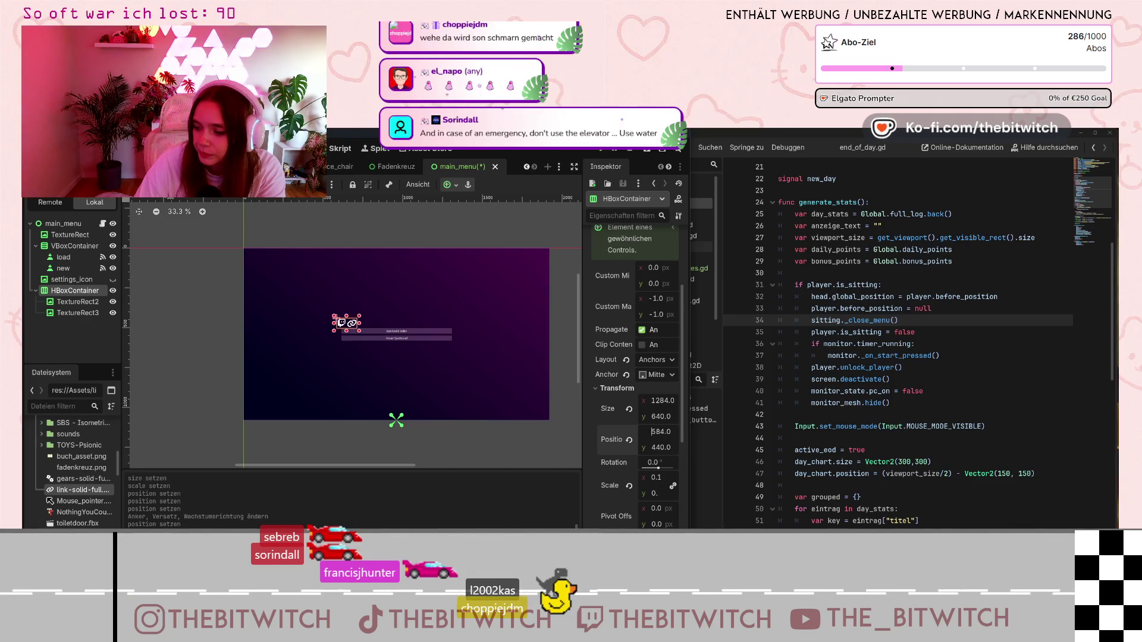
key("Up")
key("Up")
key("Up")
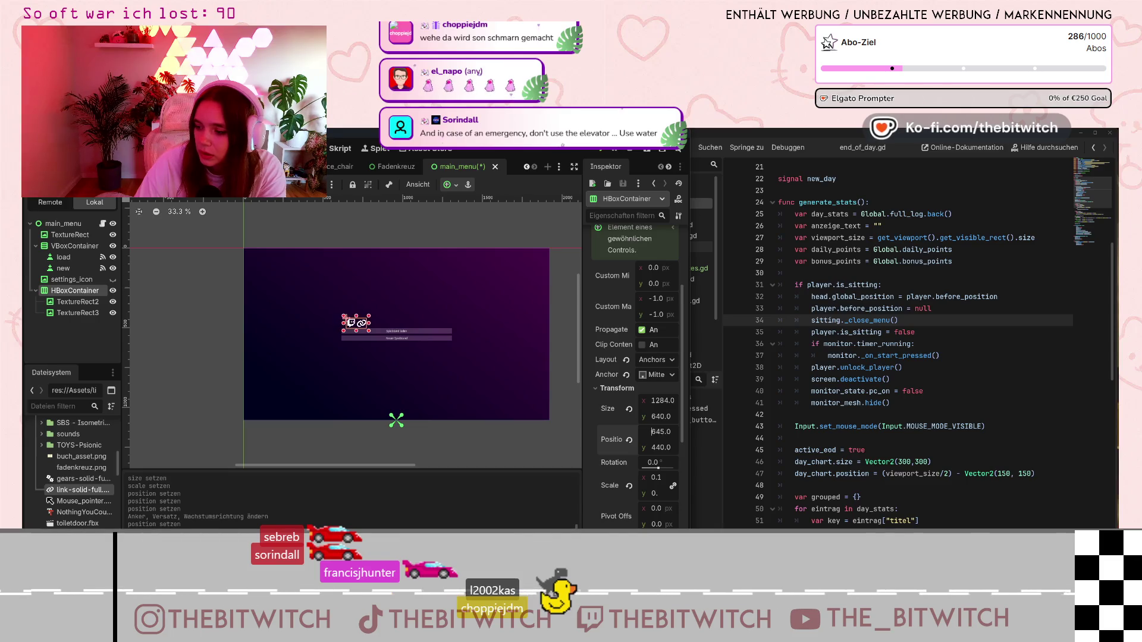
key("Up")
key("Up")
key("Up")
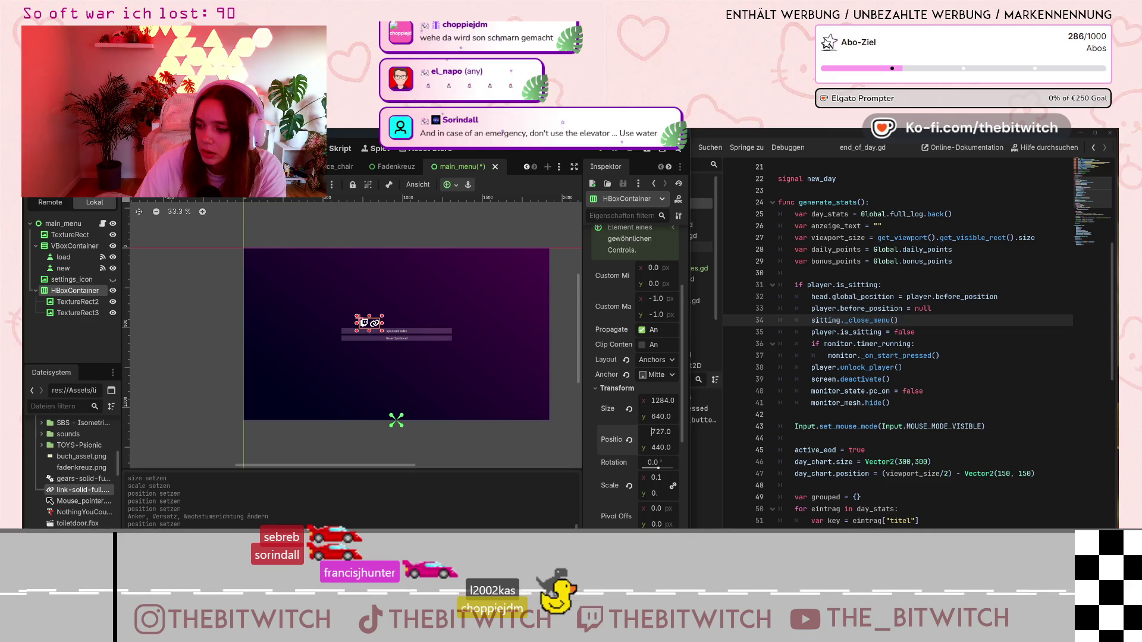
key("Up")
key("Up")
key("Up")
key("Up")
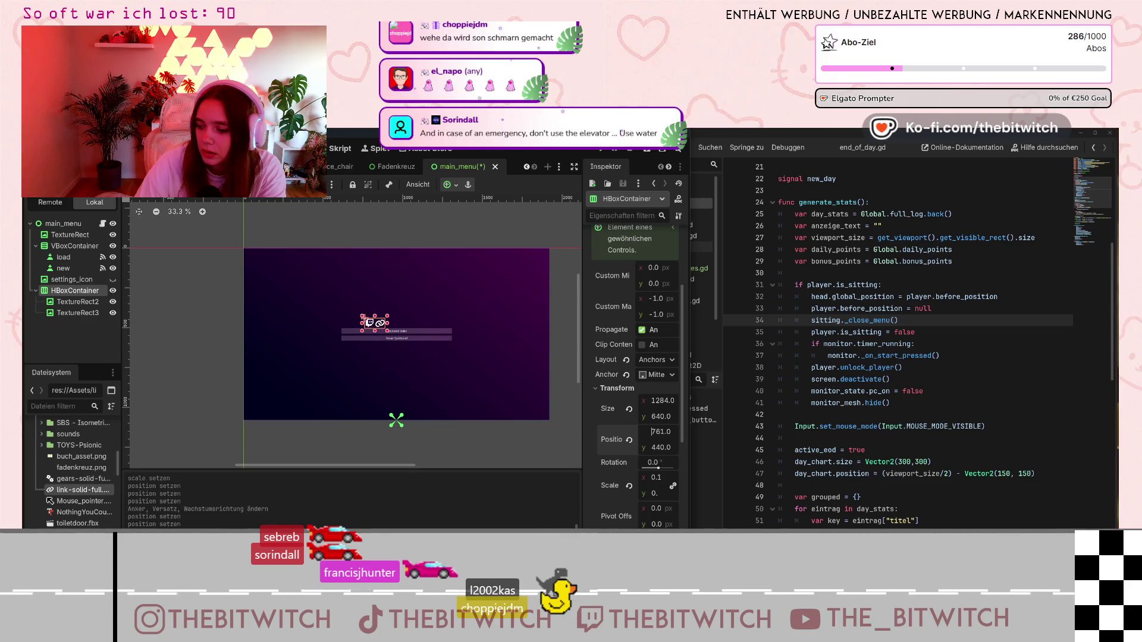
key("Up")
key("Up")
key("Up")
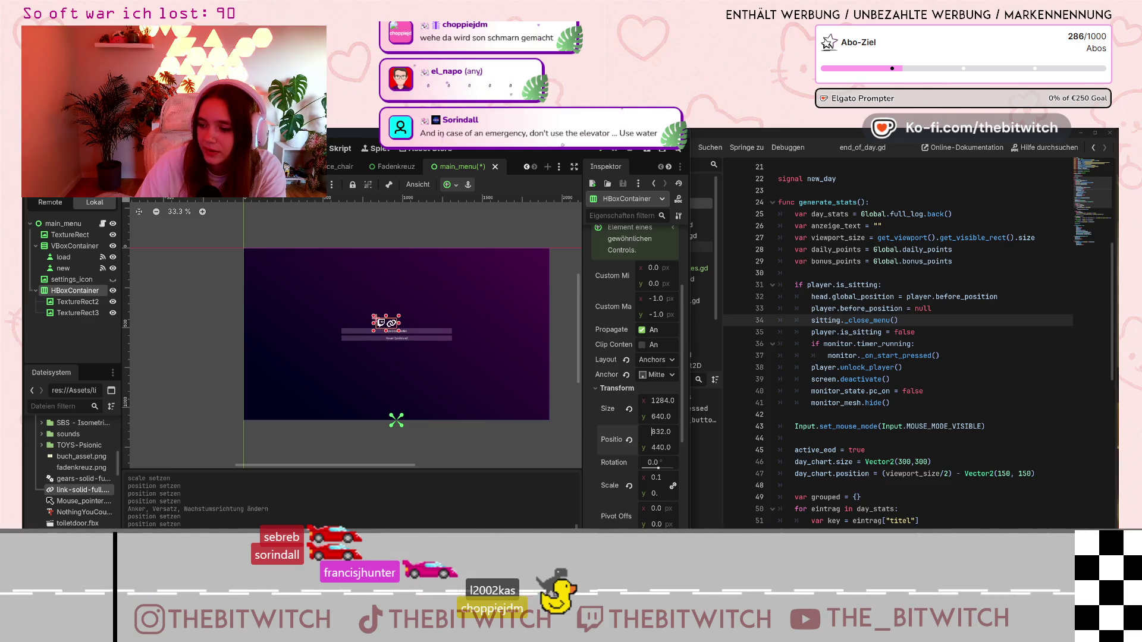
key("Up")
key("Up")
key("Up")
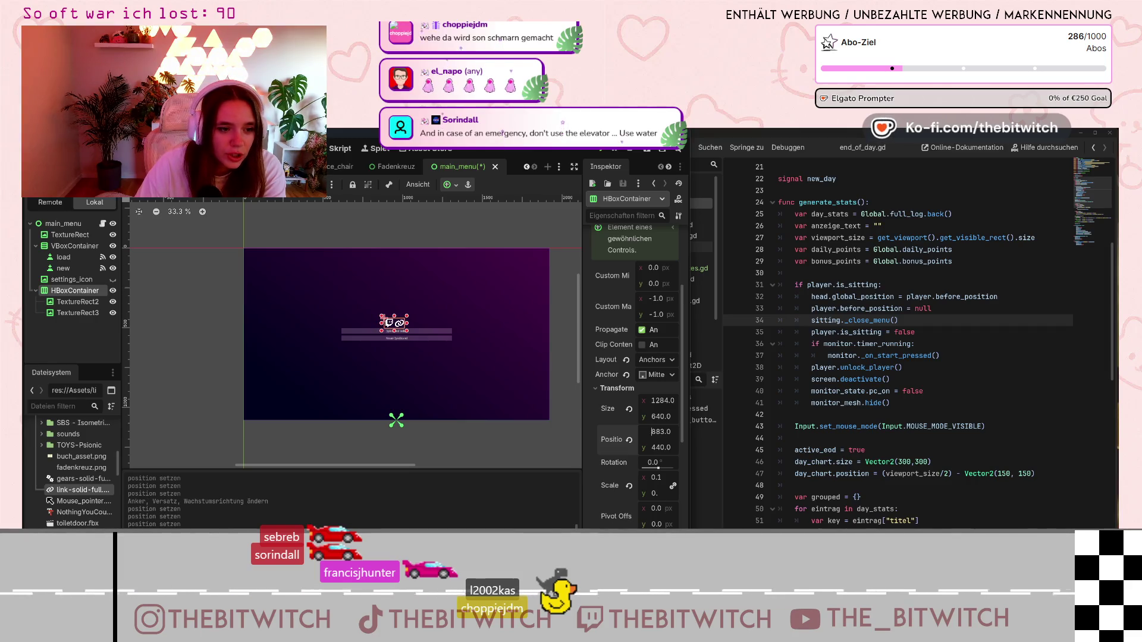
key("Up")
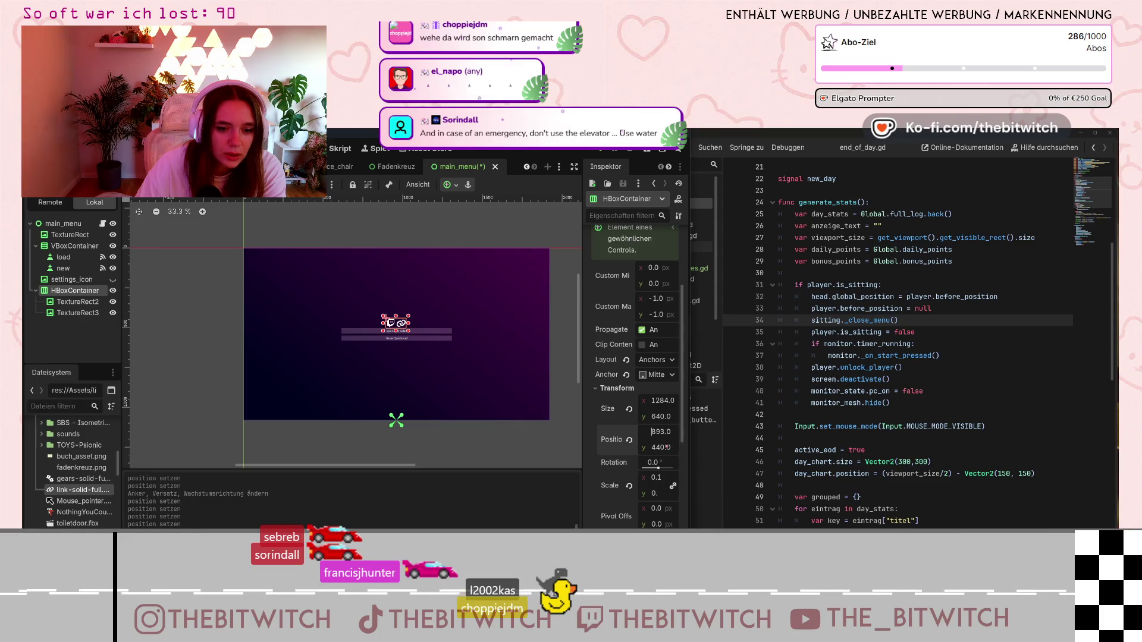
key("Up")
key("Up")
key("Up")
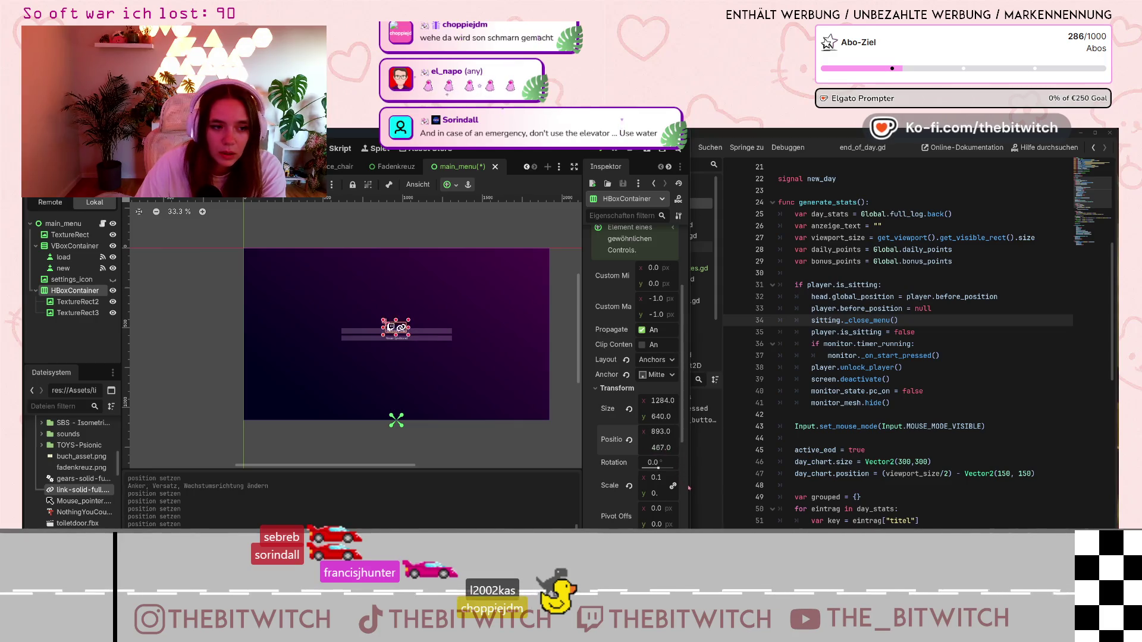
key("Up")
key("Up")
key("Up")
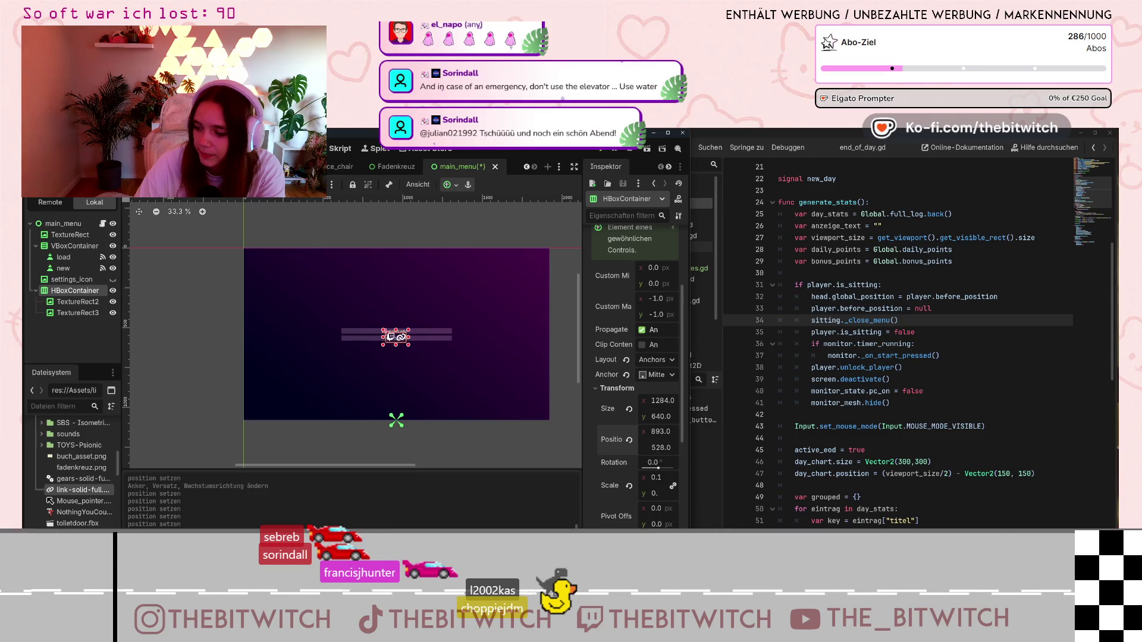
key("Up")
key("Up")
key("Up")
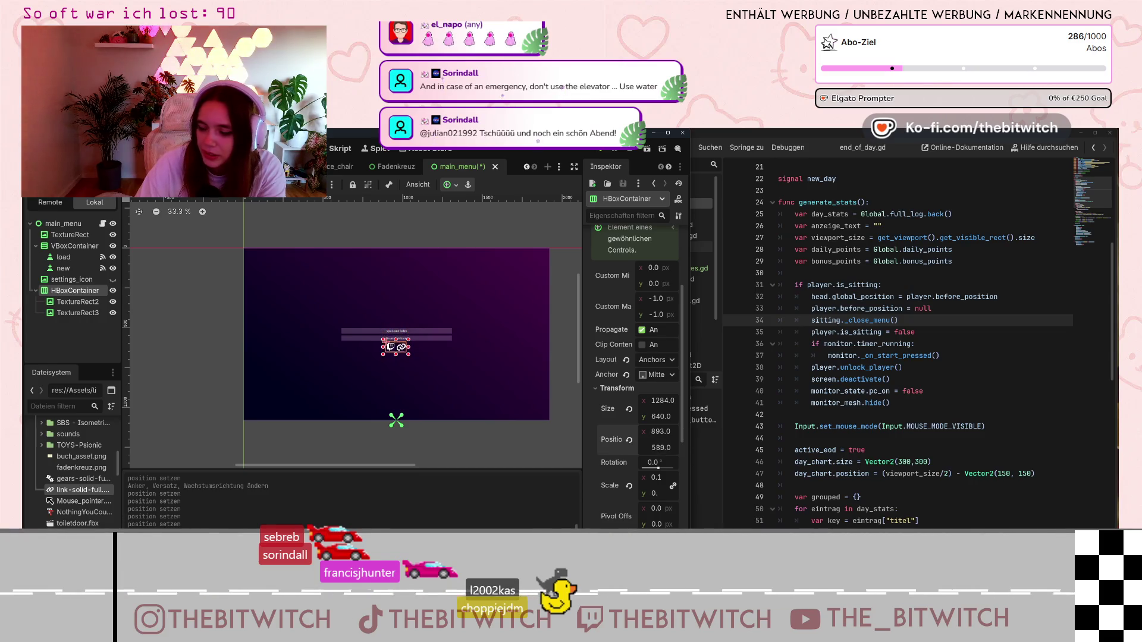
key("Up")
key("Up")
key("Up")
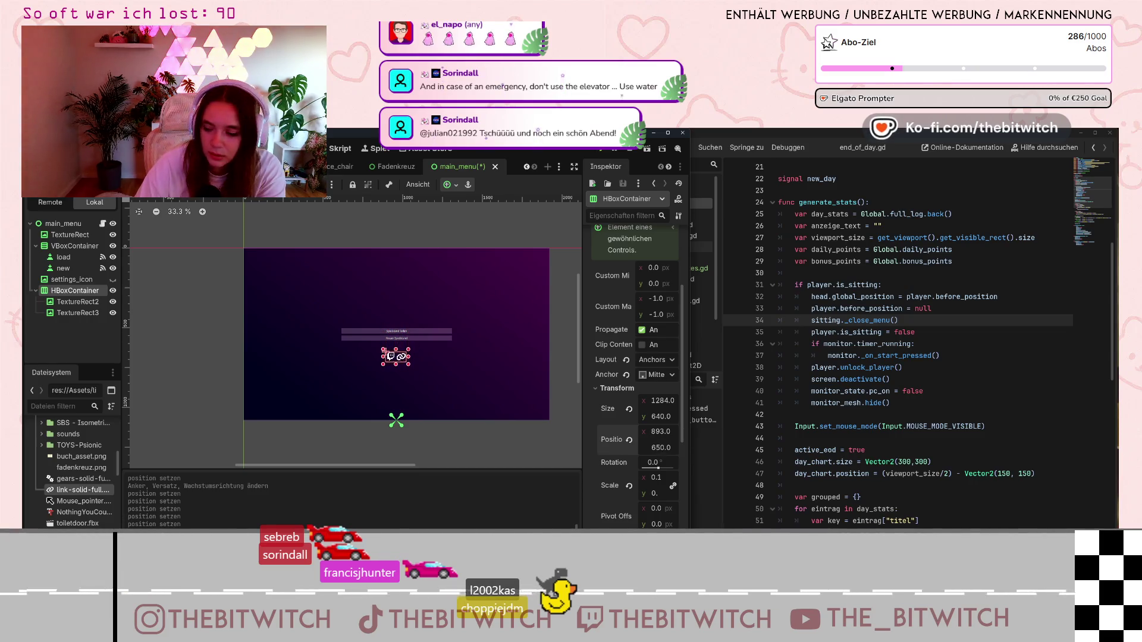
key("Up")
key("Up")
key("Up")
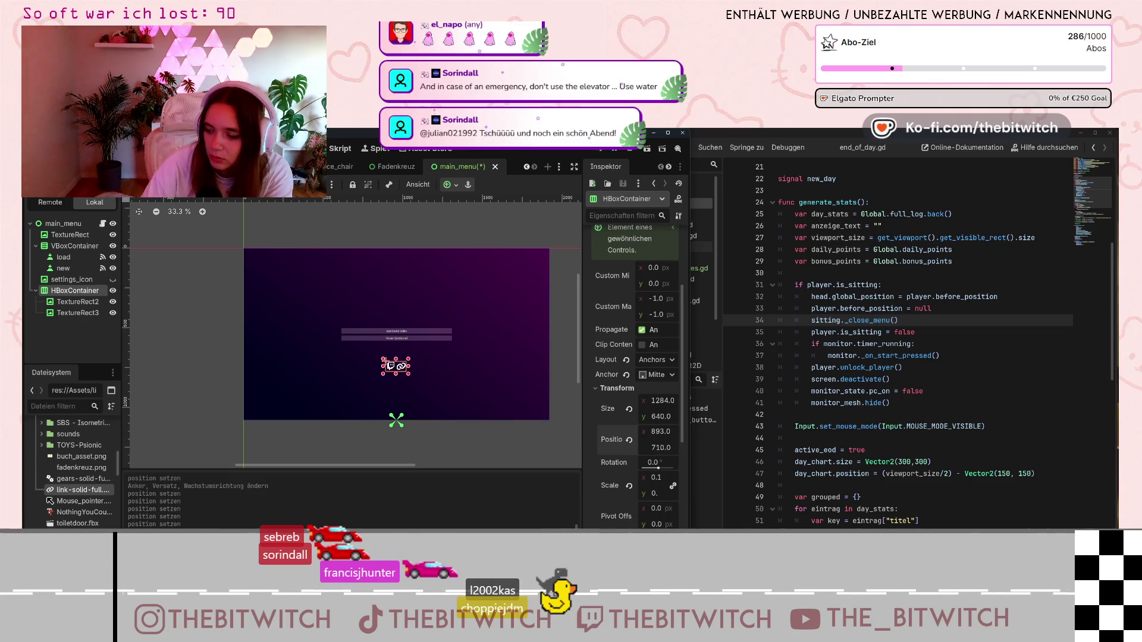
key("Up")
key("Up")
key("Up")
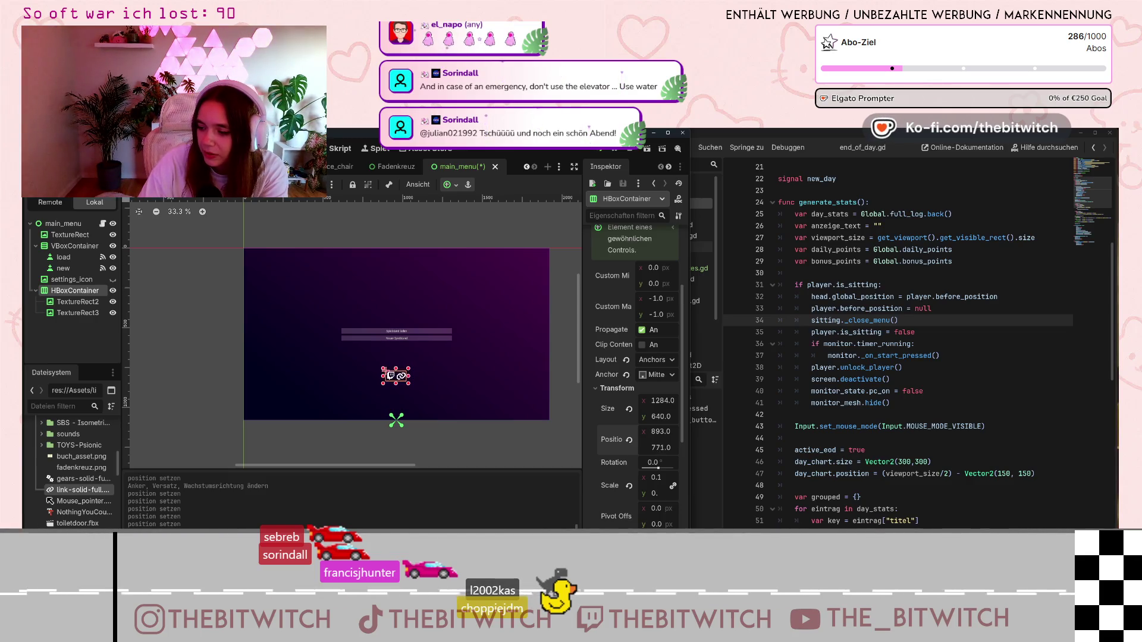
key("Up")
key("Up")
key("Up")
key("Up")
key("Up")
key("Up")
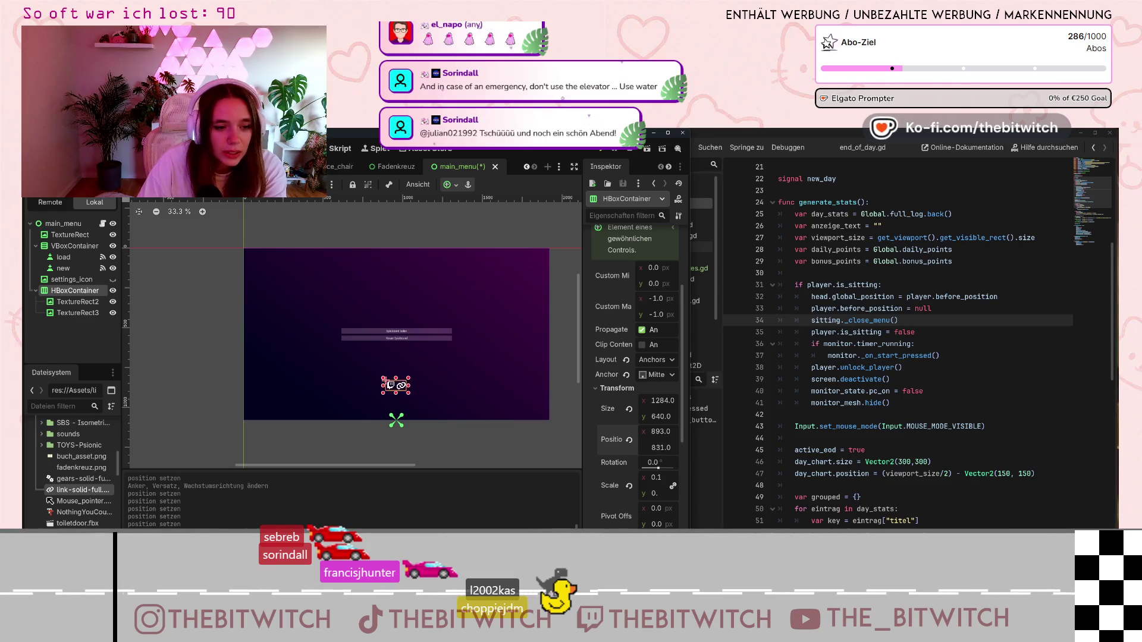
key("Down")
key("Down")
key("Down")
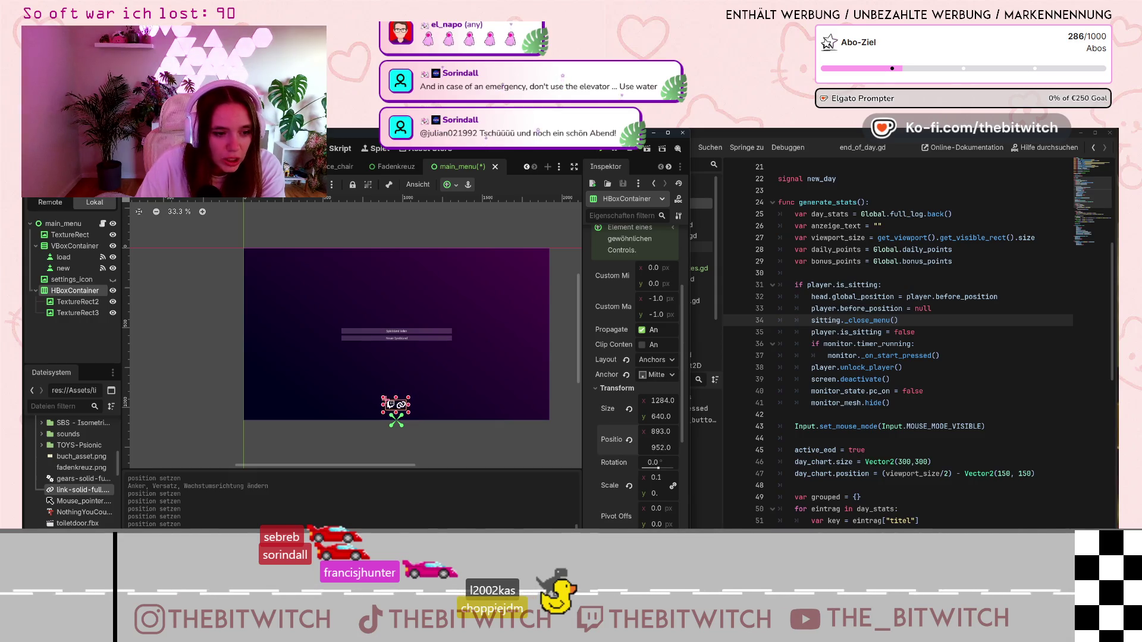
key("Up")
key("Up")
key("Up")
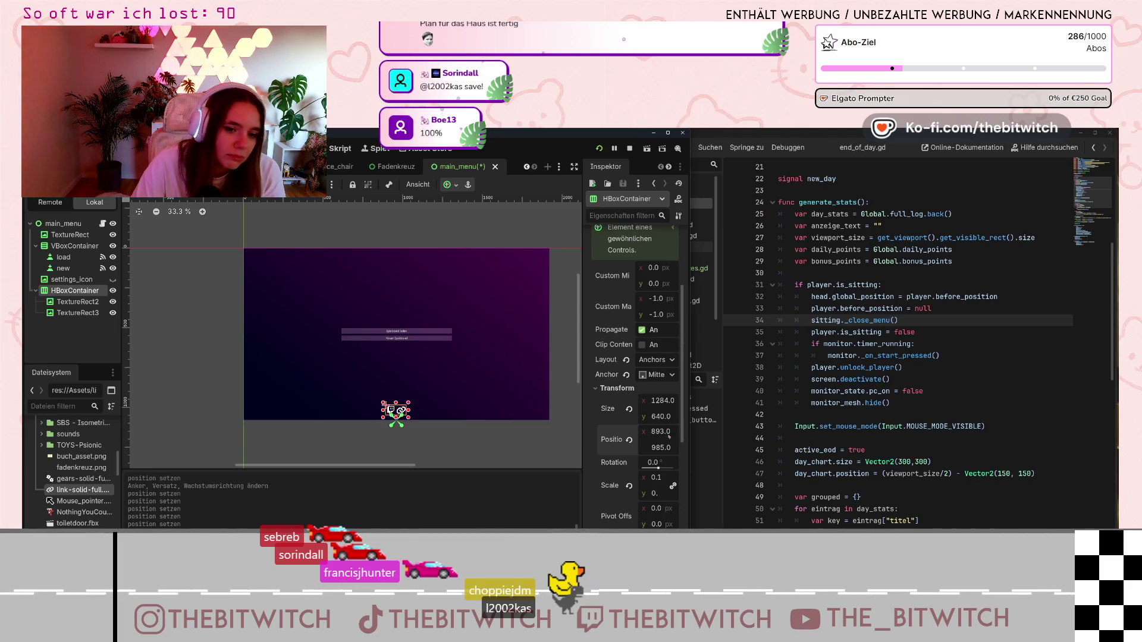
- Nudge the icon-row HBoxContainer right to position 896, 985
left_click_drag(657, 436, 680, 436)
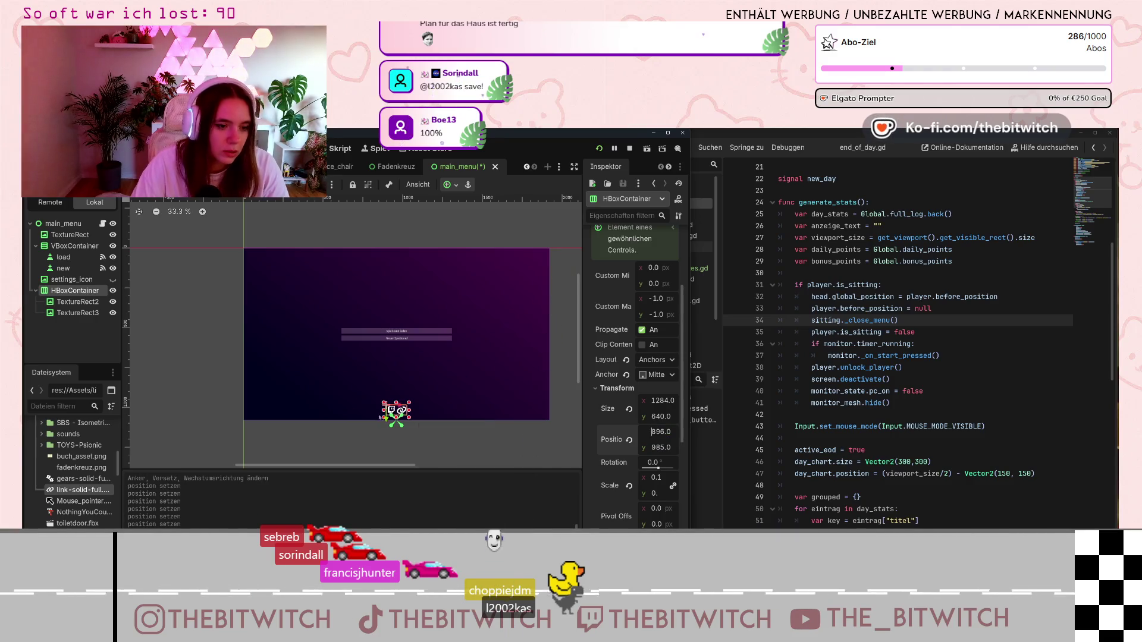
scroll(424, 421, "up", 10)
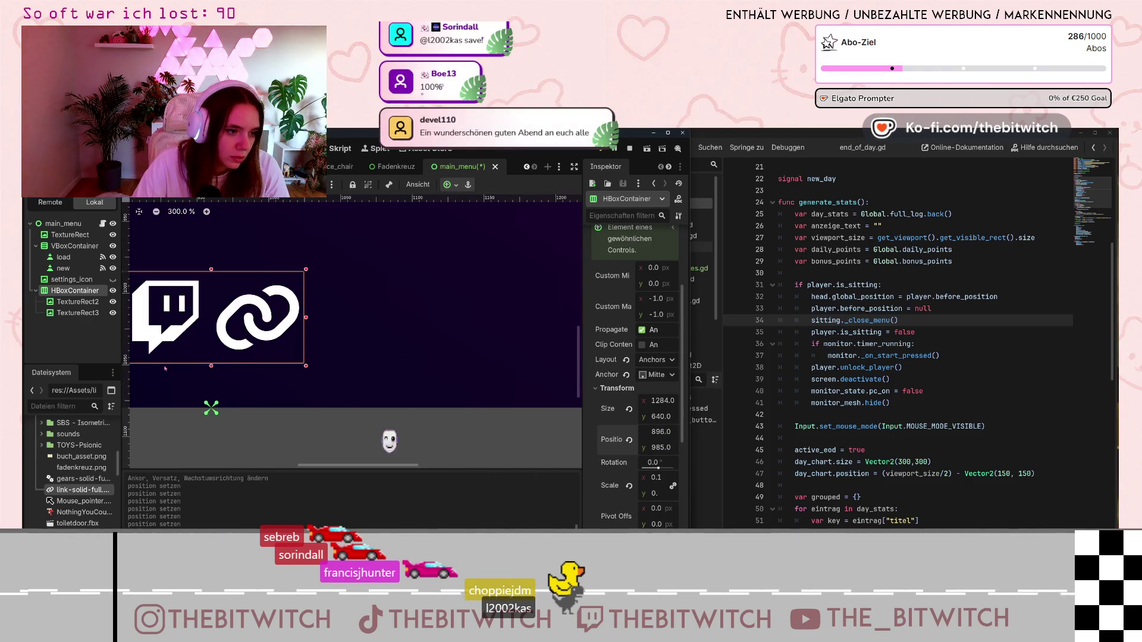
scroll(173, 374, "down", 10)
scroll(171, 374, "down", 5)
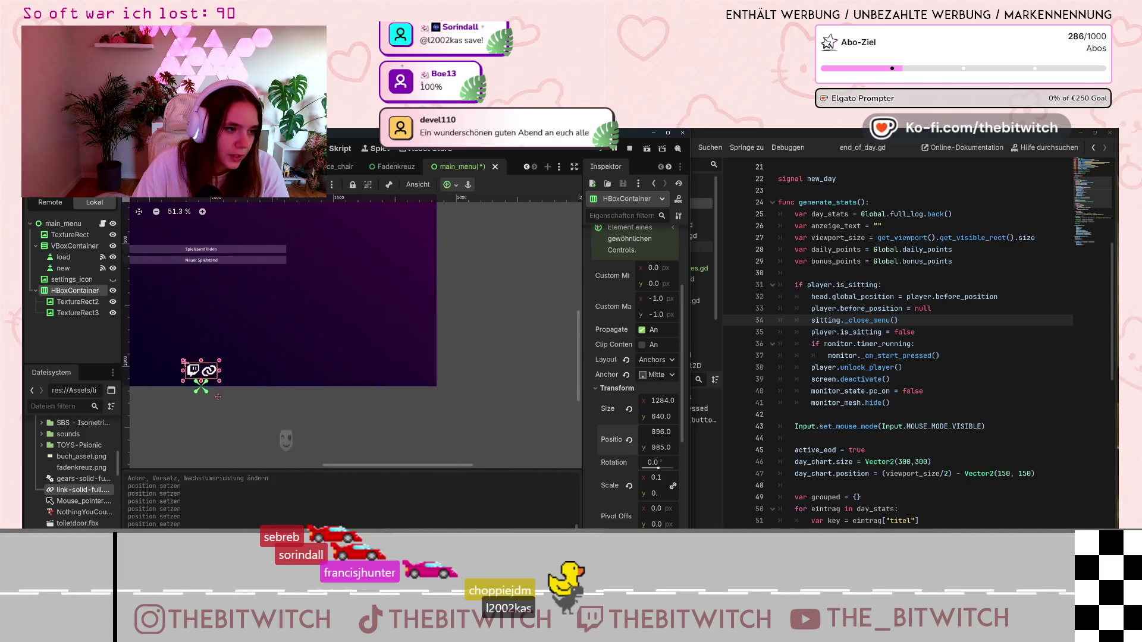
scroll(606, 333, "up", 3)
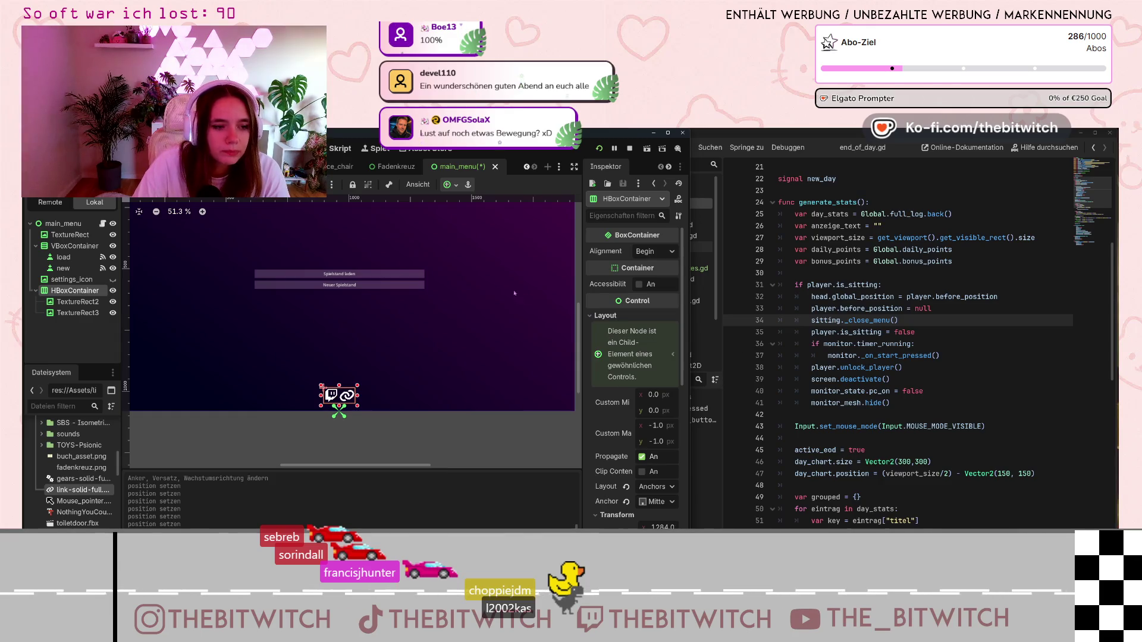
- Select the Spielstand laden button to inspect its properties
left_click(256, 272)
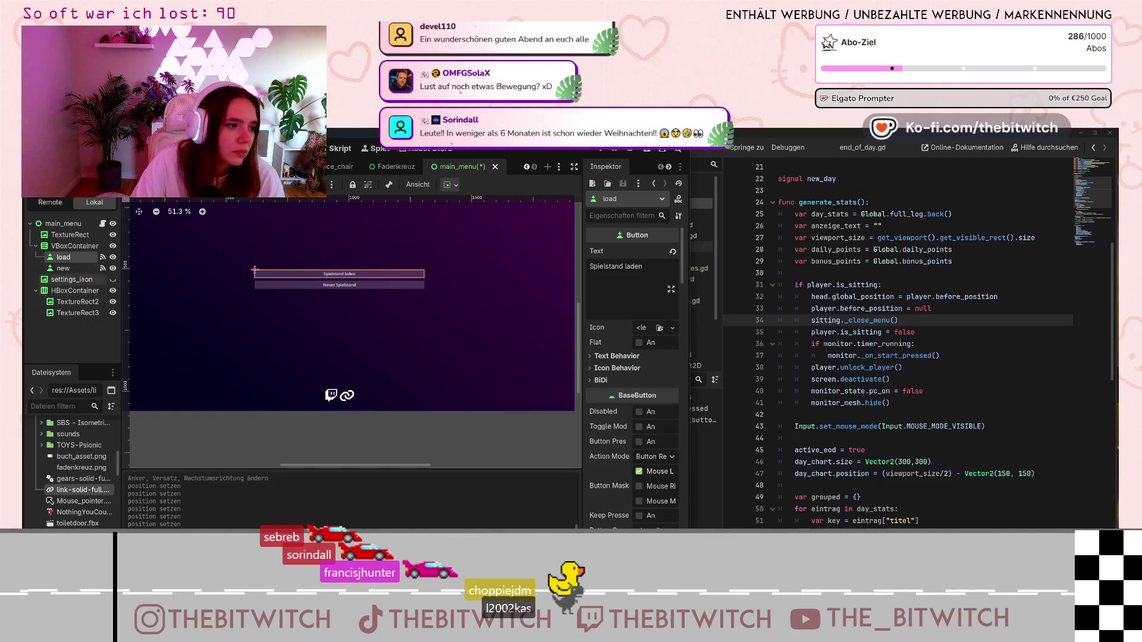
scroll(70, 523, "down", 3)
scroll(70, 523, "down", 5)
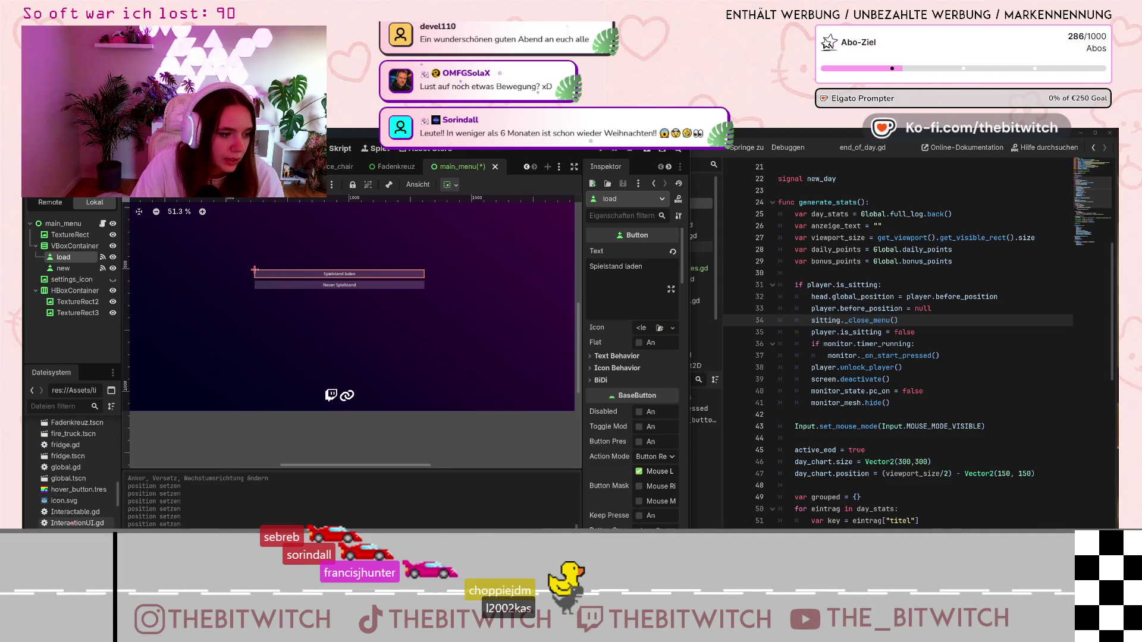
- Apply new_style_box_flat.tres as the Spielstand laden button's normal style
left_click(61, 455)
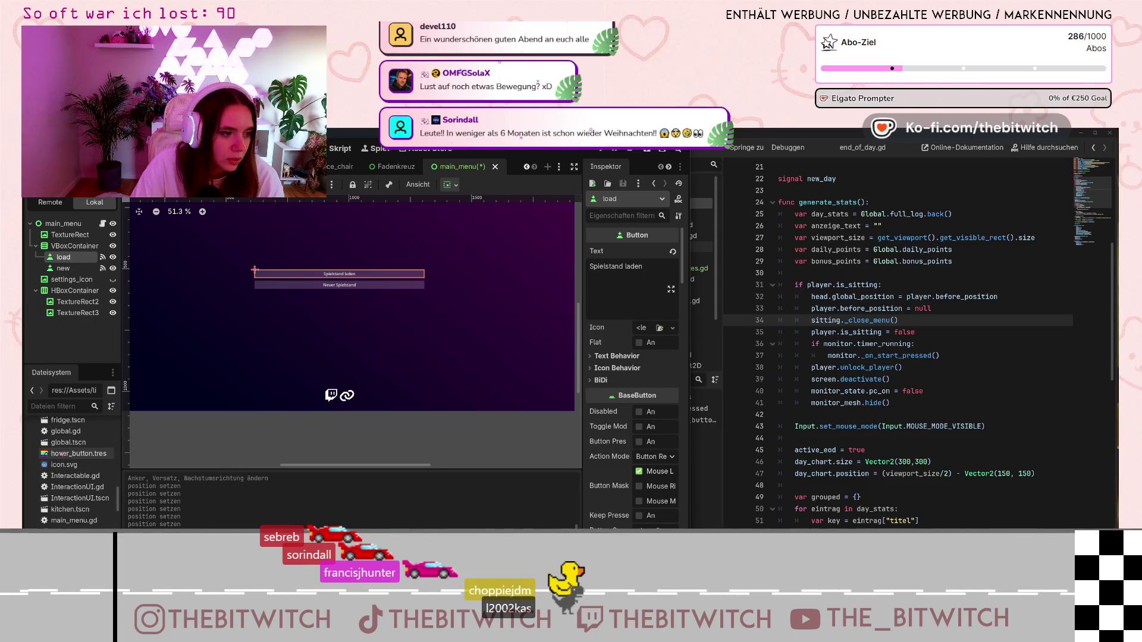
scroll(62, 454, "down", 4)
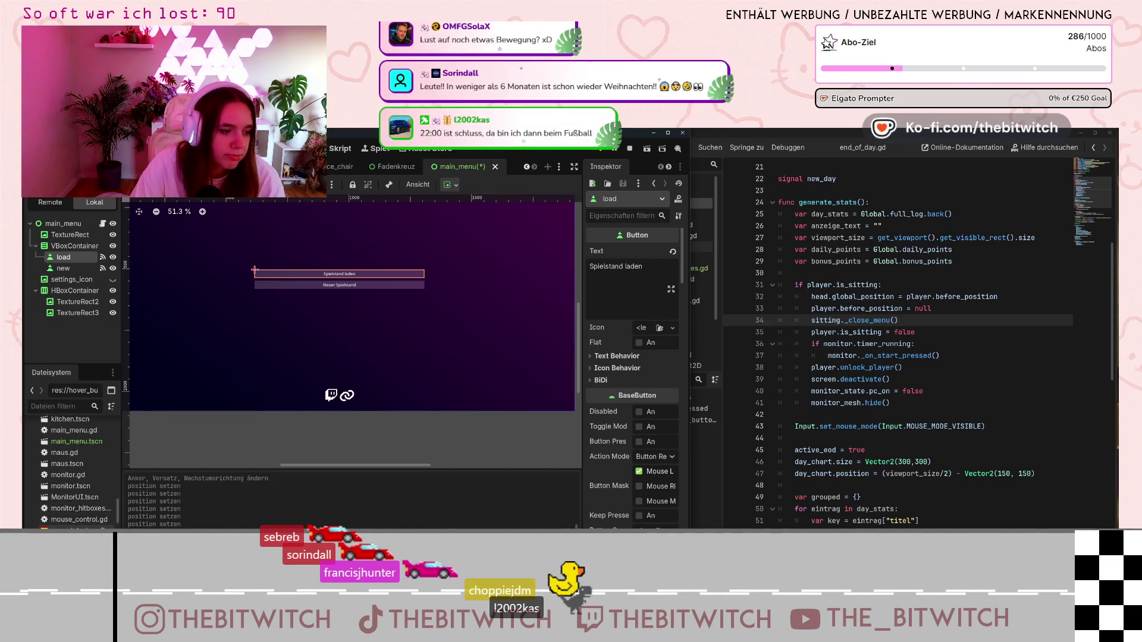
mouse_move(68, 535)
left_mouse_down()
mouse_move(98, 261)
mouse_move(304, 287)
mouse_move(66, 260)
left_mouse_up()
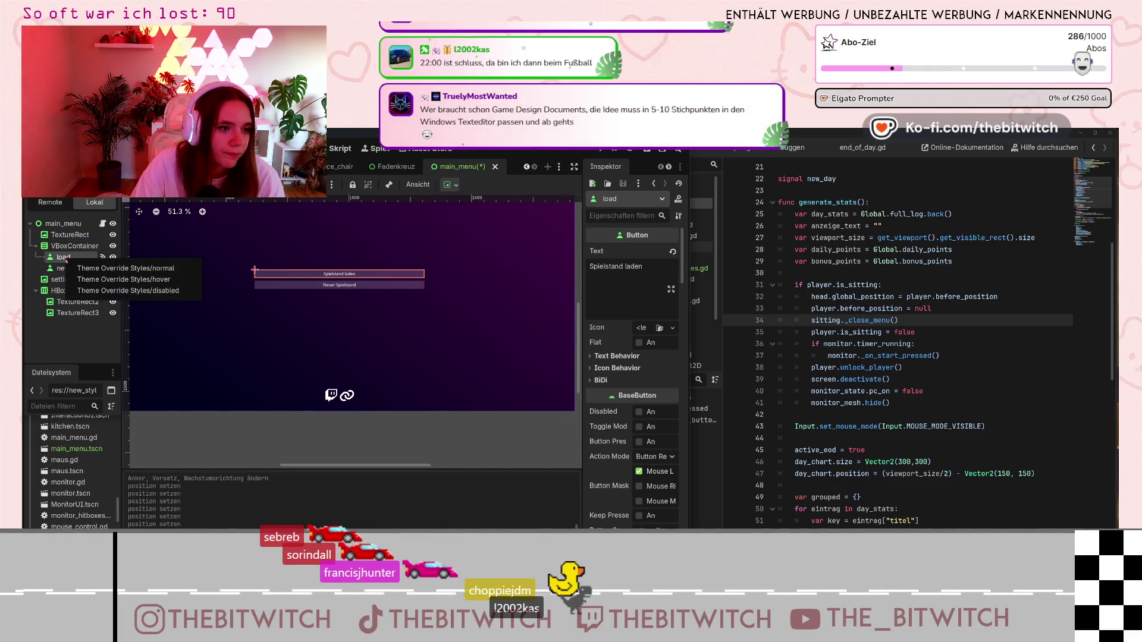
left_click(75, 269)
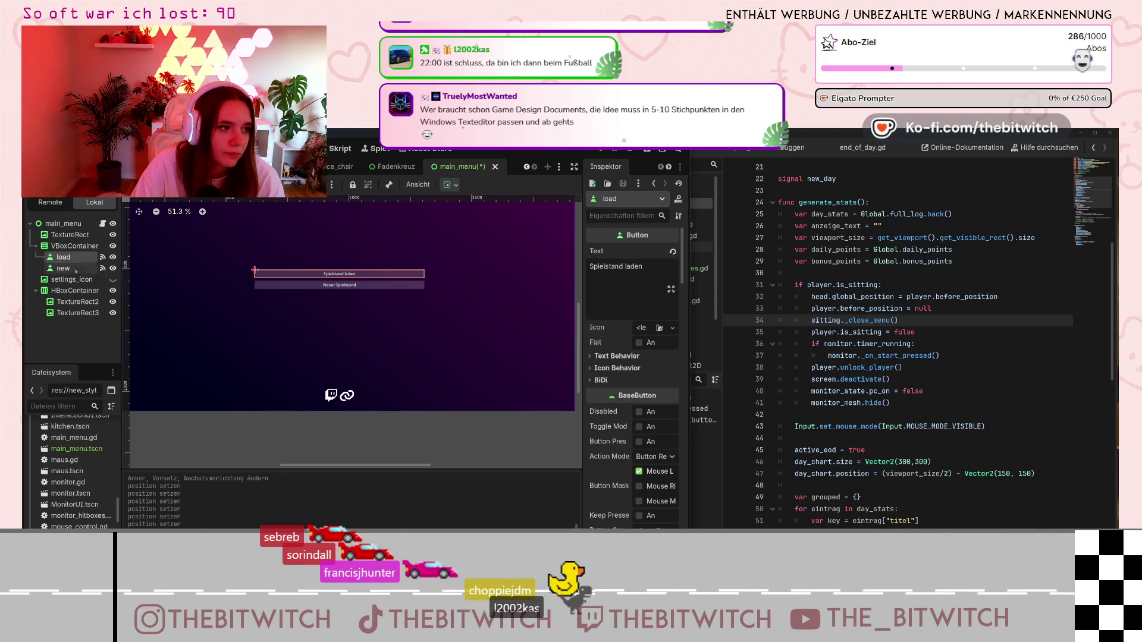
- Set the normal style's left and right border width to 2 px
scroll(626, 362, "down", 5)
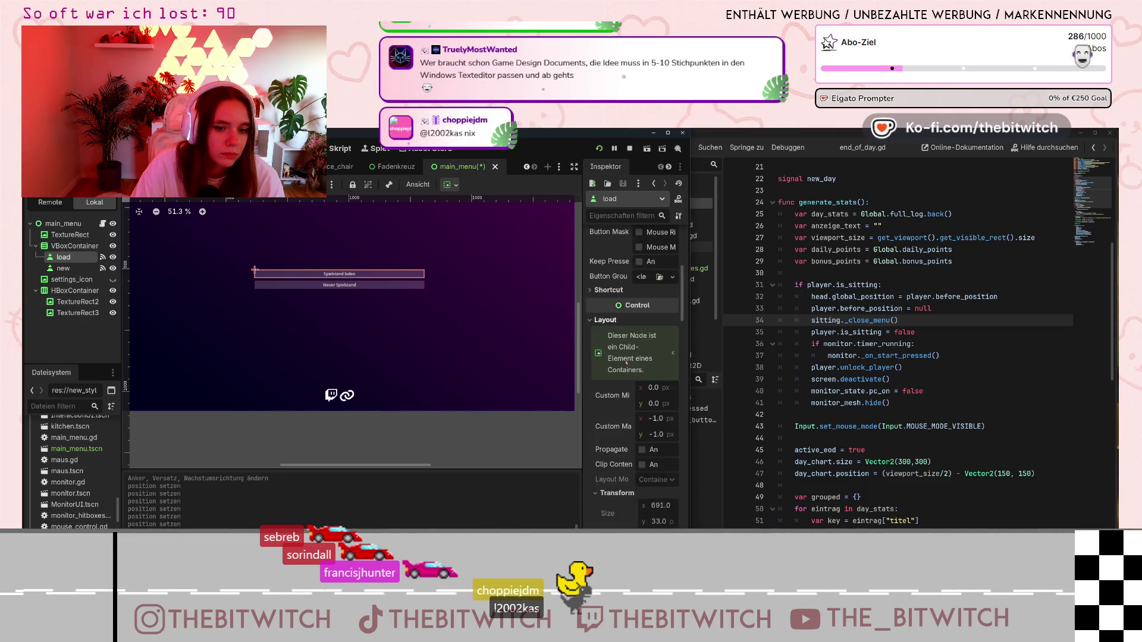
scroll(625, 361, "down", 10)
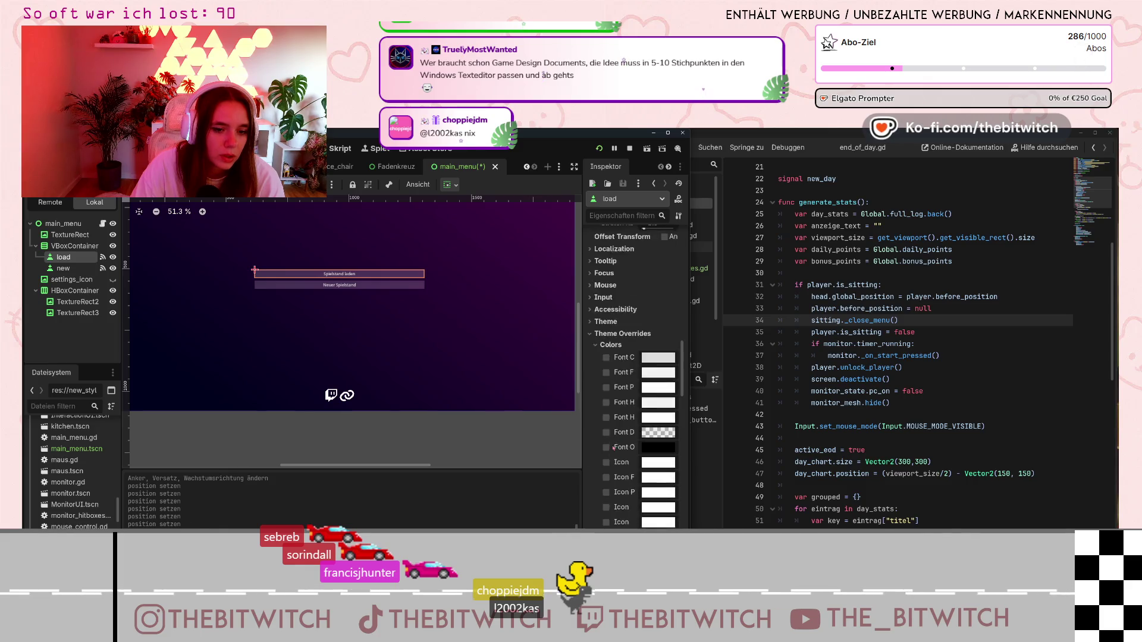
scroll(614, 428, "down", 3)
scroll(615, 400, "down", 2)
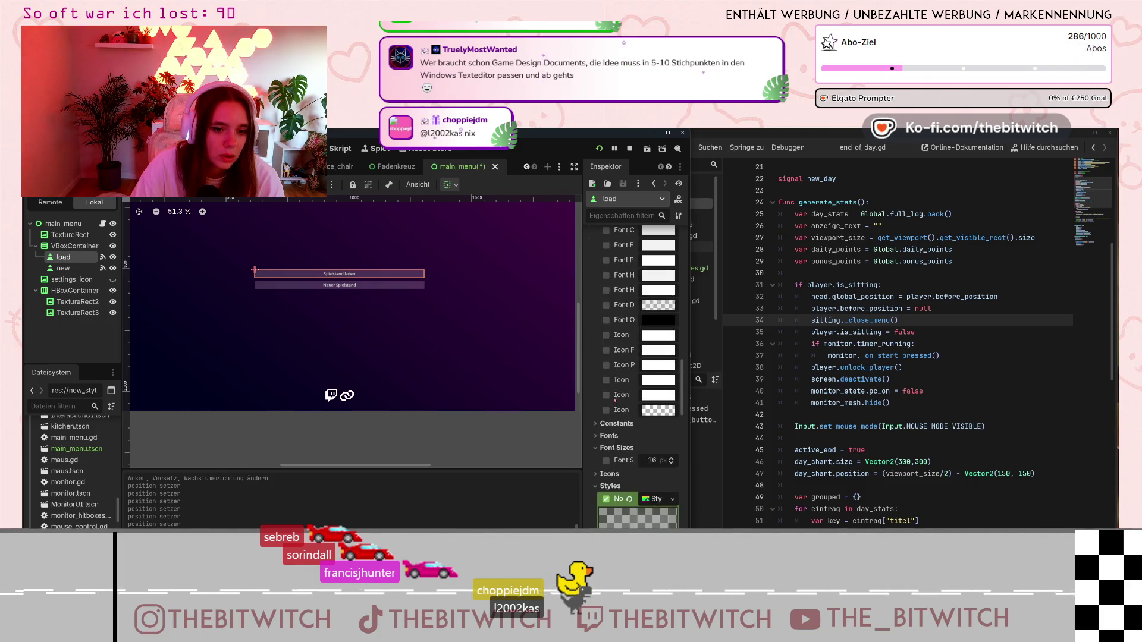
scroll(614, 400, "down", 3)
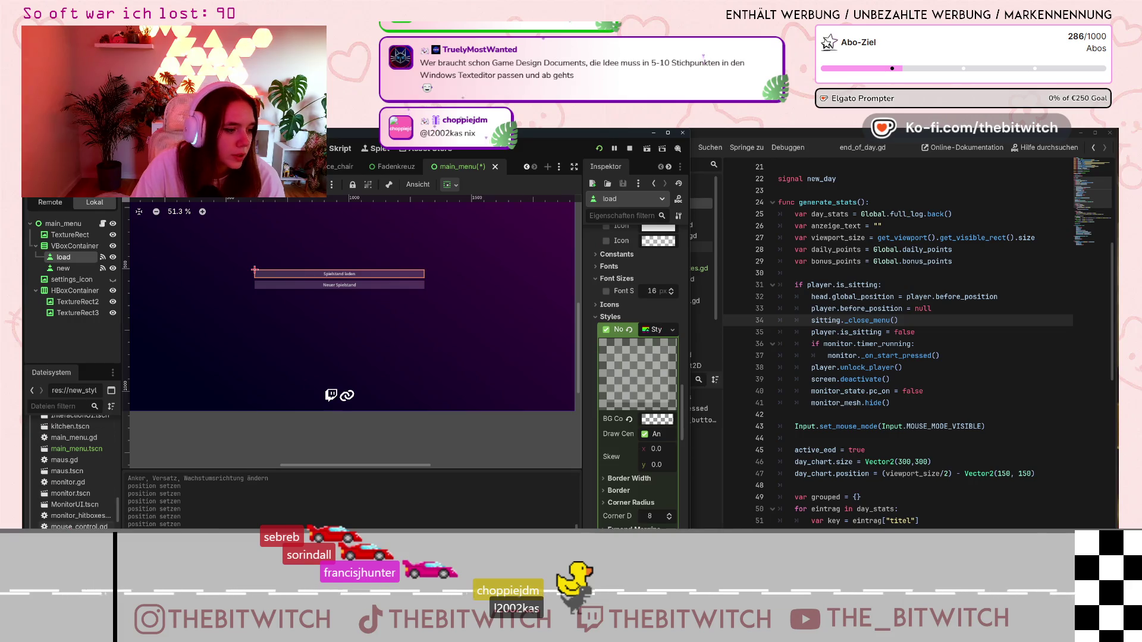
left_click(629, 478)
left_click_drag(654, 505, 643, 505)
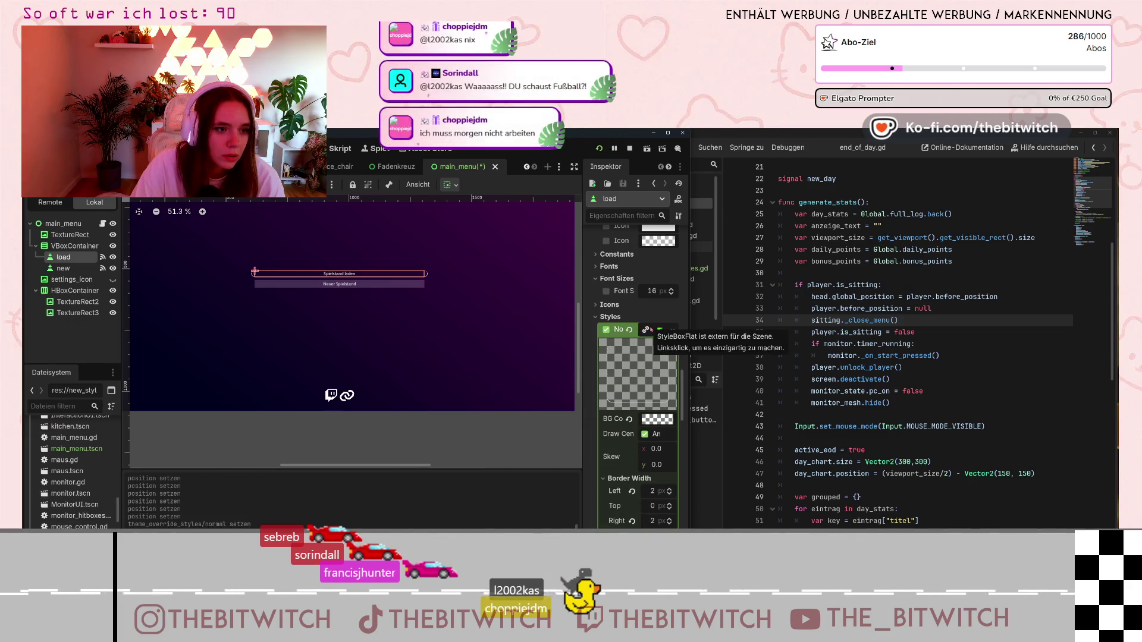
left_click(483, 348)
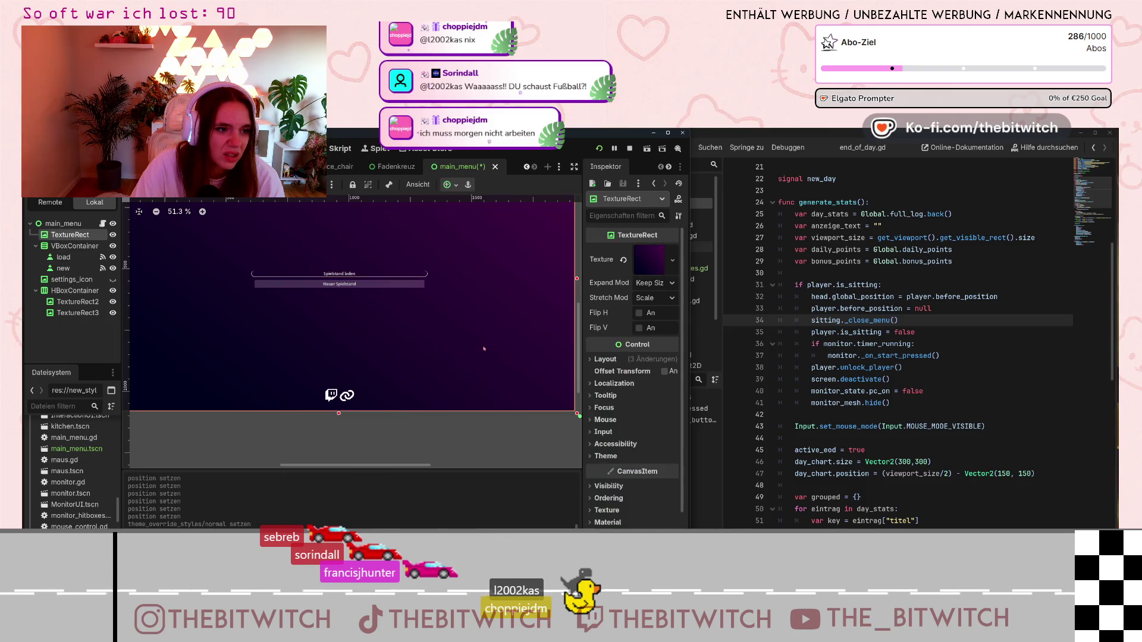
- Undo the theme_override_styles/normal change on the load button with Ctrl+Z
key("ctrl+z")
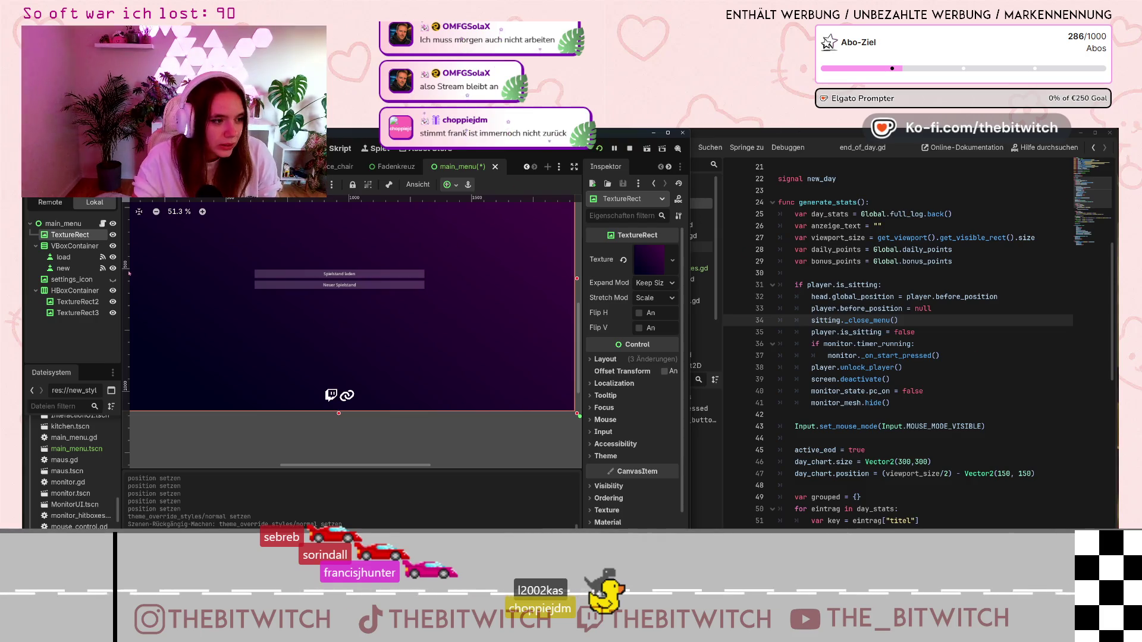
- Select TextureRect2 and TextureRect3 together, then TextureRect2 alone
left_click(77, 302)
left_click(86, 315, "shift")
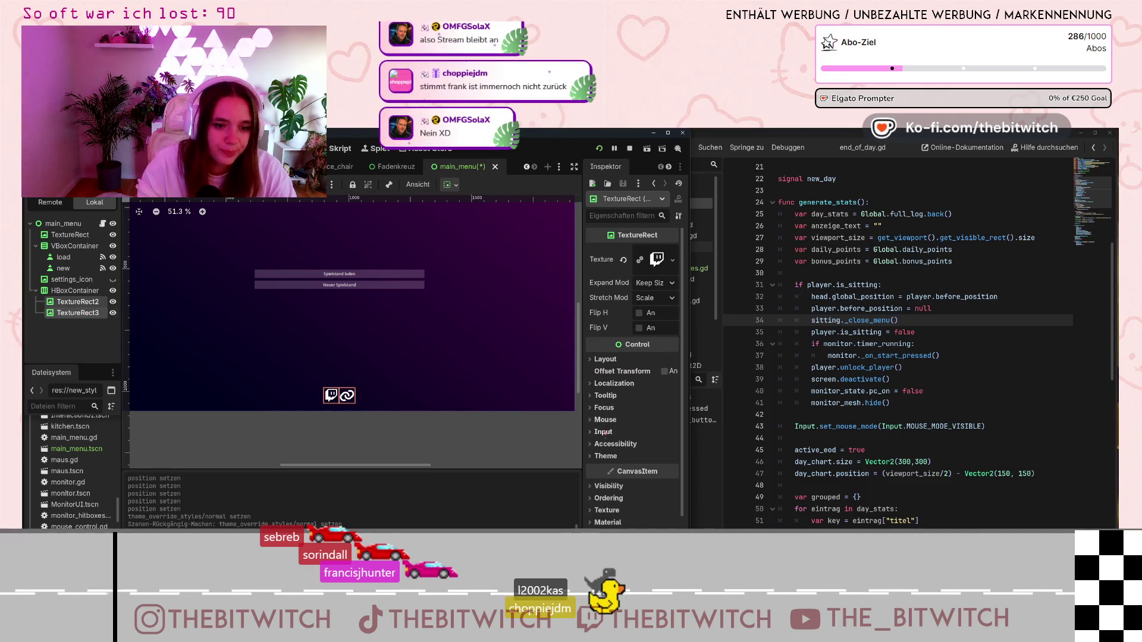
left_click(606, 455)
scroll(620, 431, "down", 3)
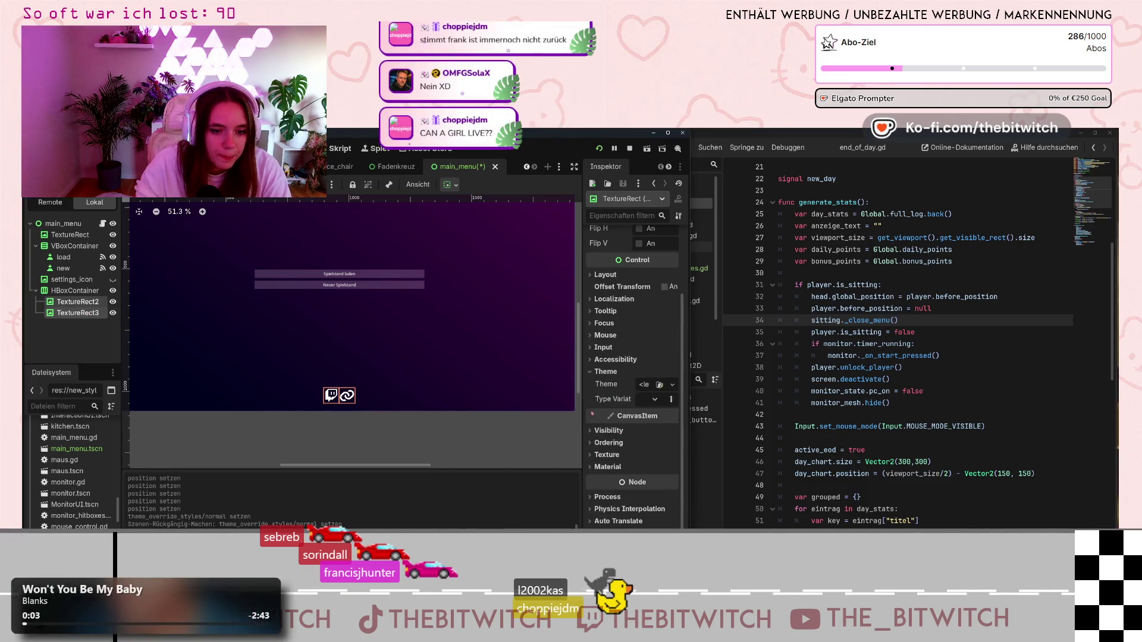
left_click(87, 303)
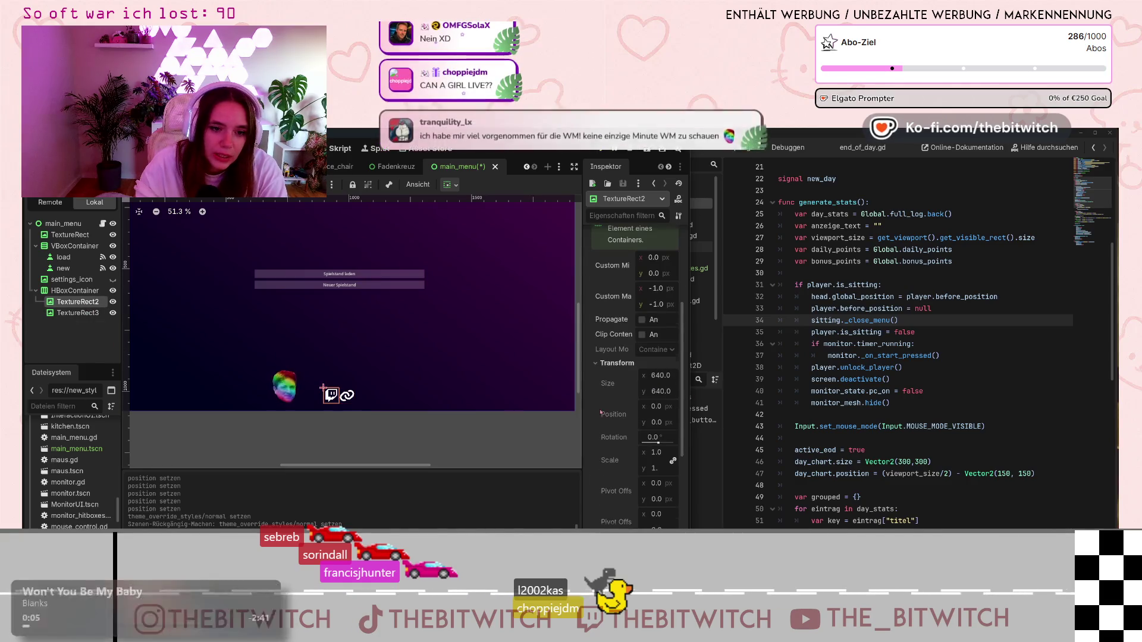
scroll(601, 411, "down", 5)
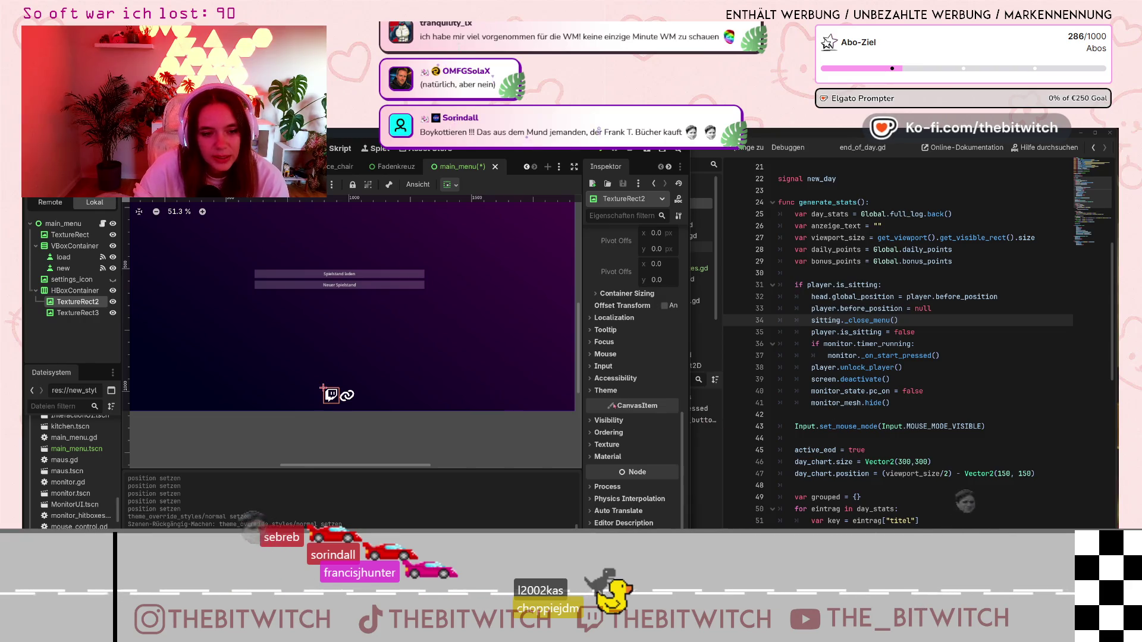
mouse_move(617, 405)
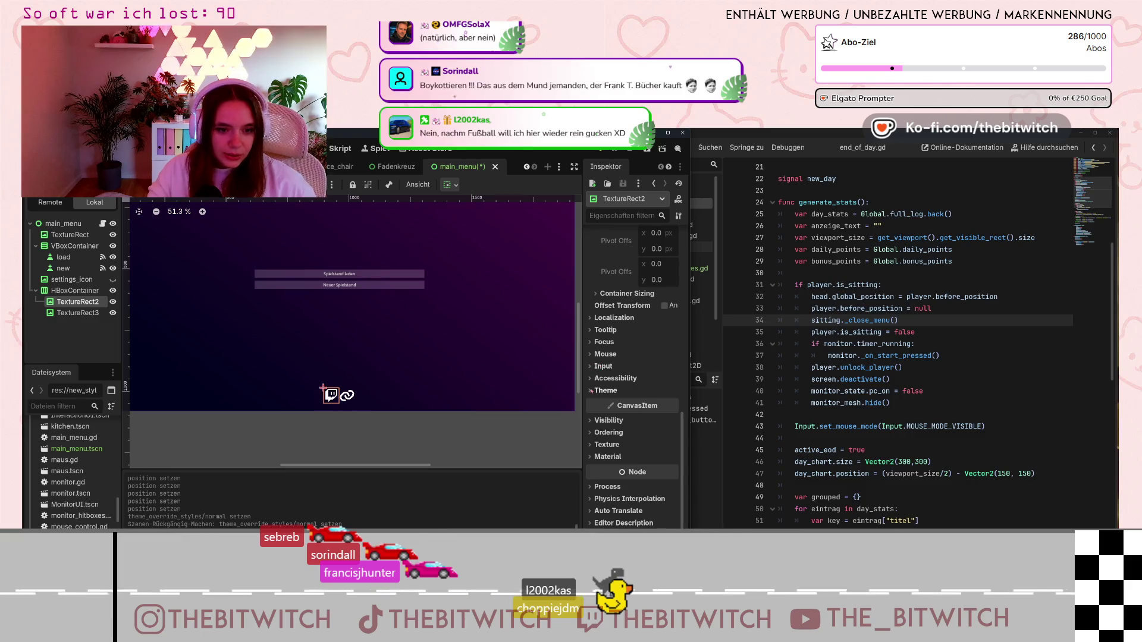
- Expand TextureRect2's Theme, Texture and Material sections and glance at Visibility
left_click(602, 390)
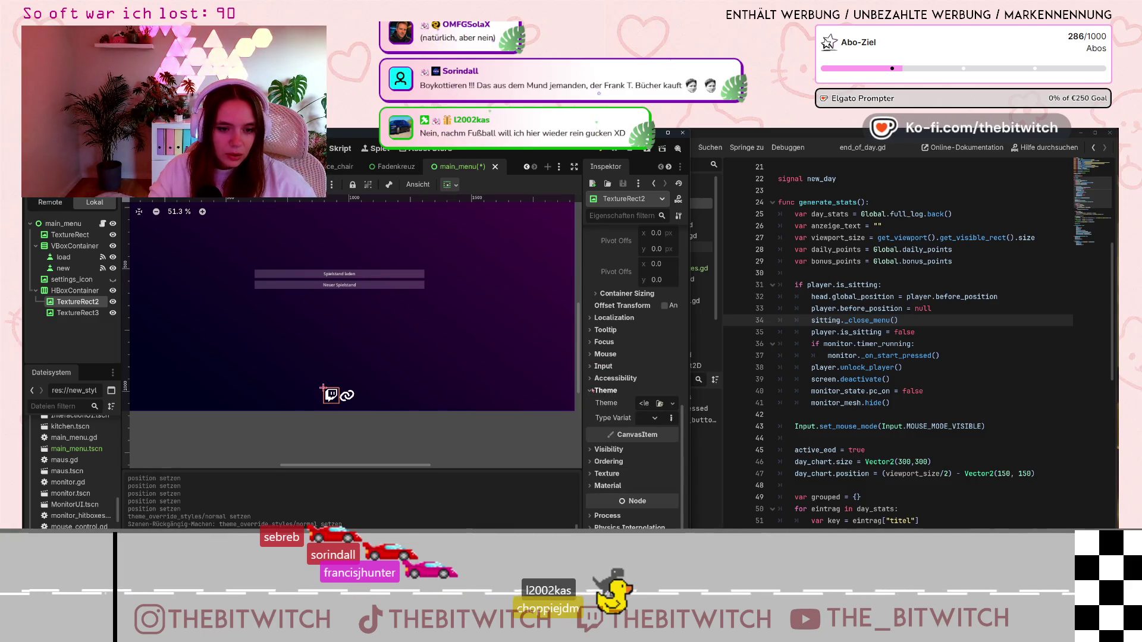
left_click(593, 475)
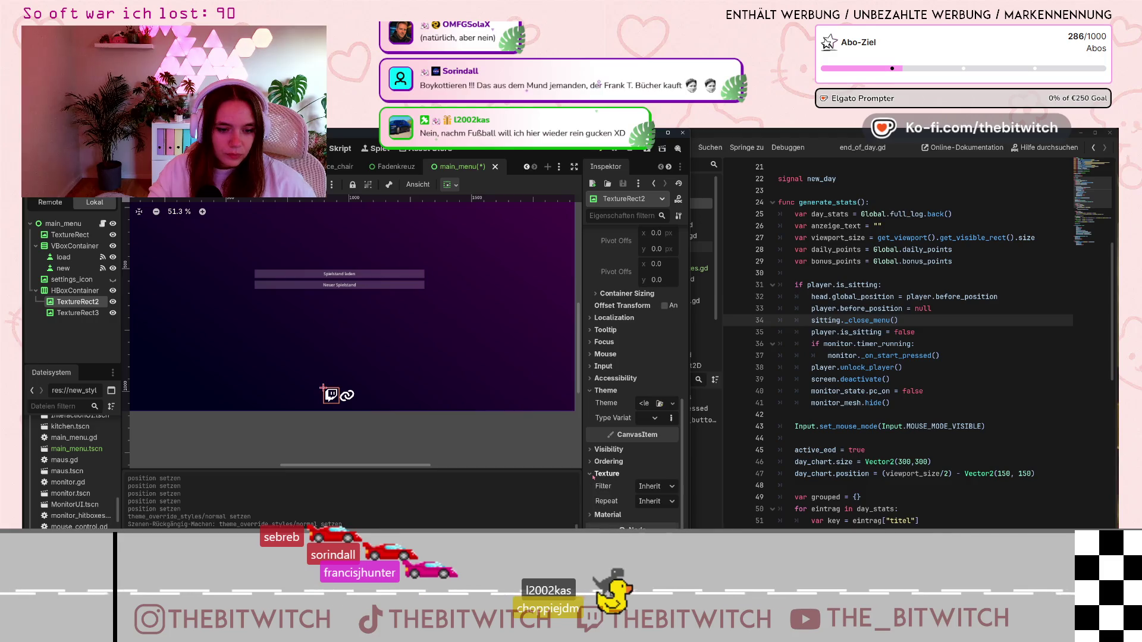
scroll(600, 478, "up", 10)
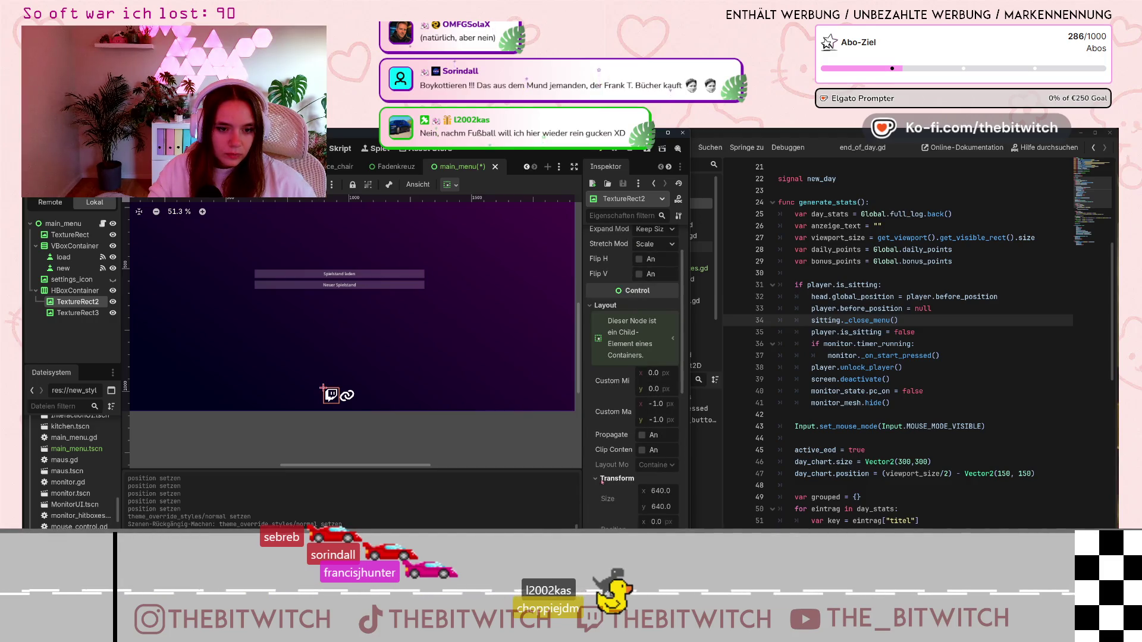
scroll(602, 482, "down", 10)
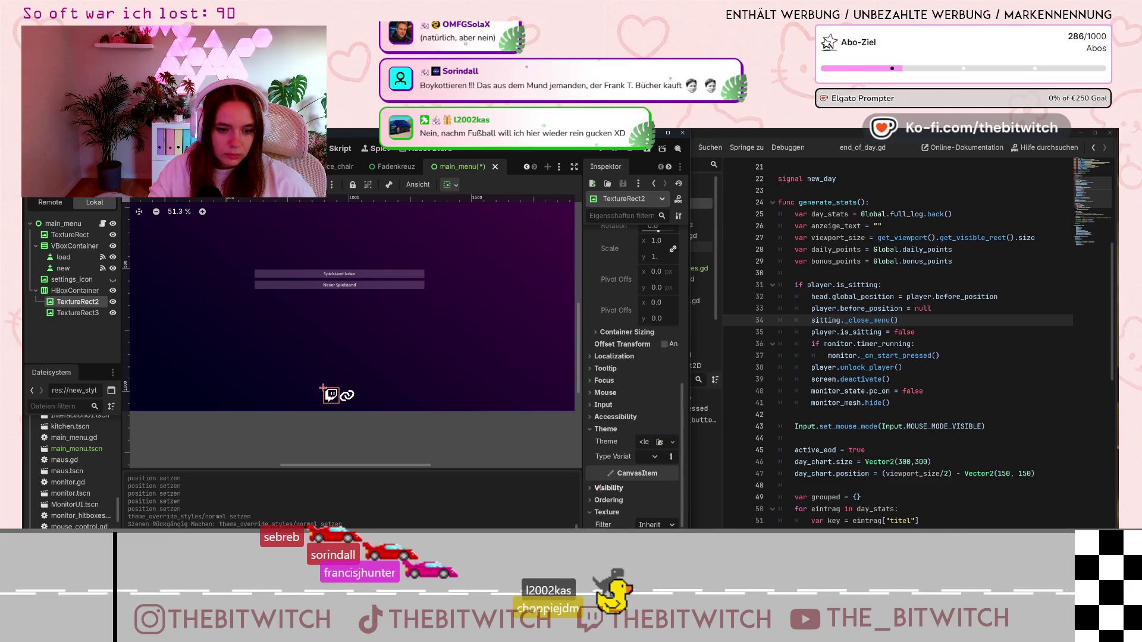
scroll(610, 430, "down", 3)
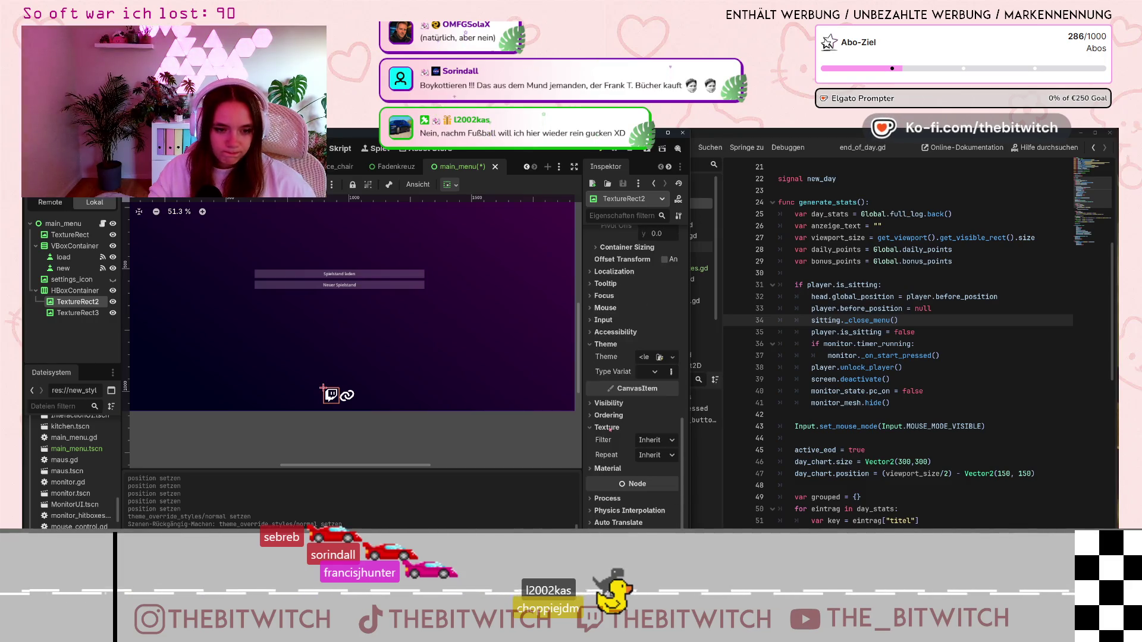
left_click(601, 469)
scroll(597, 471, "down", 2)
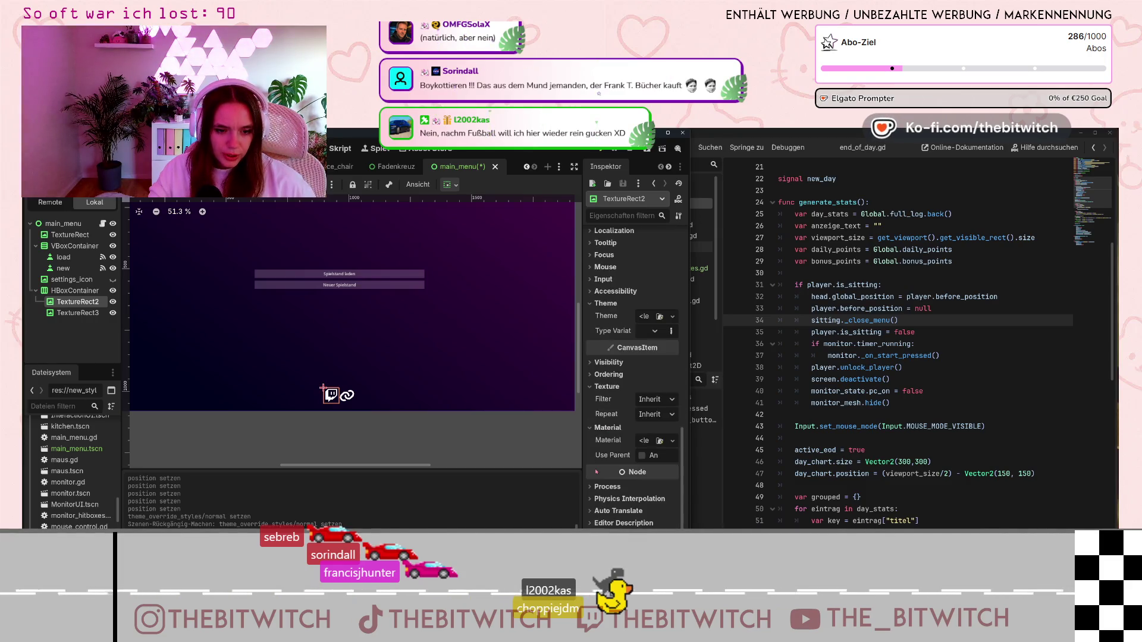
left_click(592, 363)
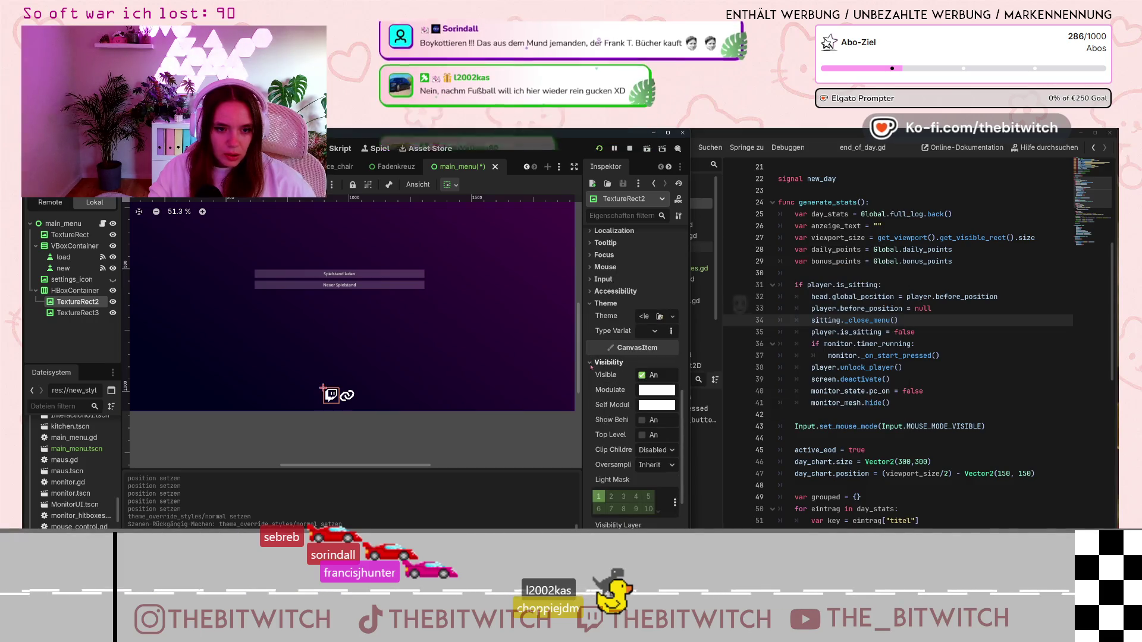
left_click(591, 363)
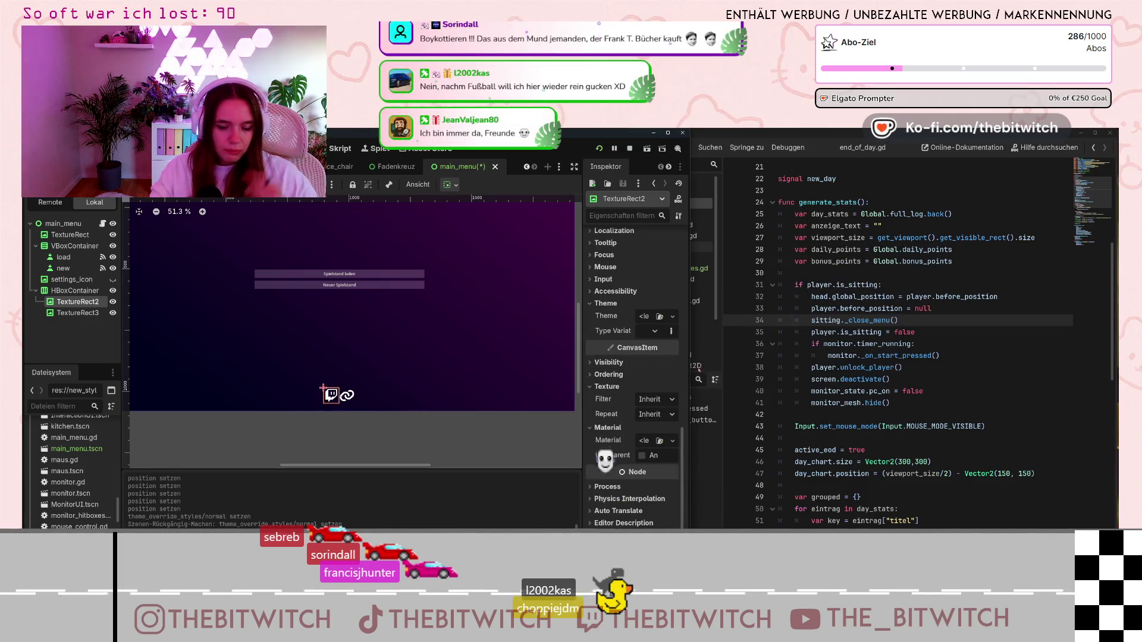
- Open the dropdown of TextureRect2's Theme property
scroll(666, 374, "up", 10)
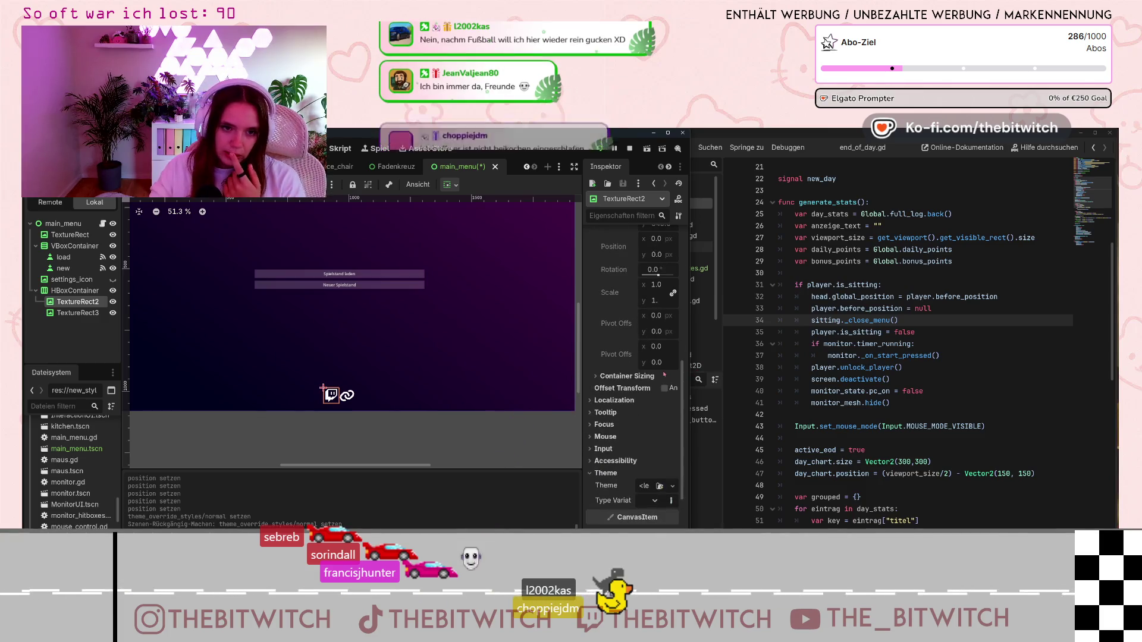
scroll(666, 374, "up", 5)
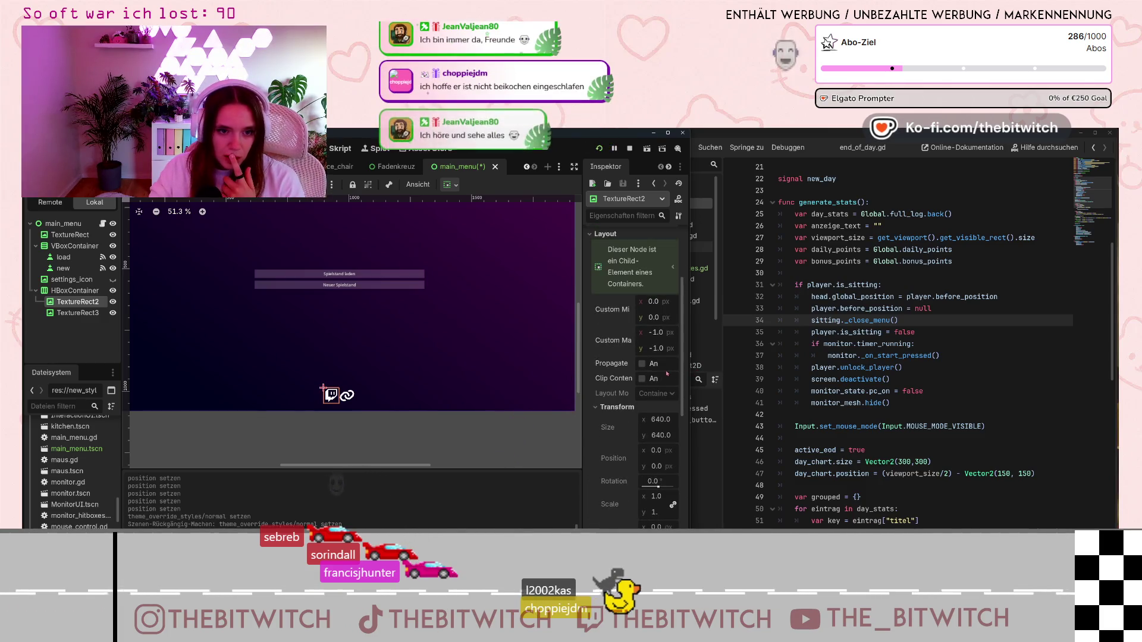
scroll(667, 374, "down", 5)
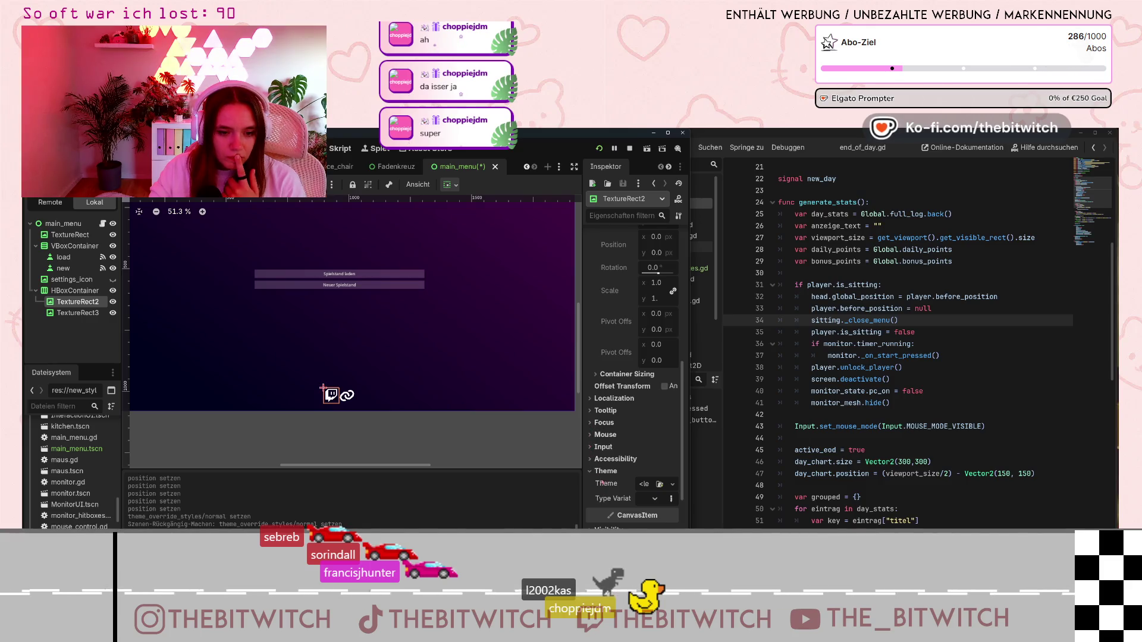
scroll(601, 478, "down", 2)
left_click(655, 441)
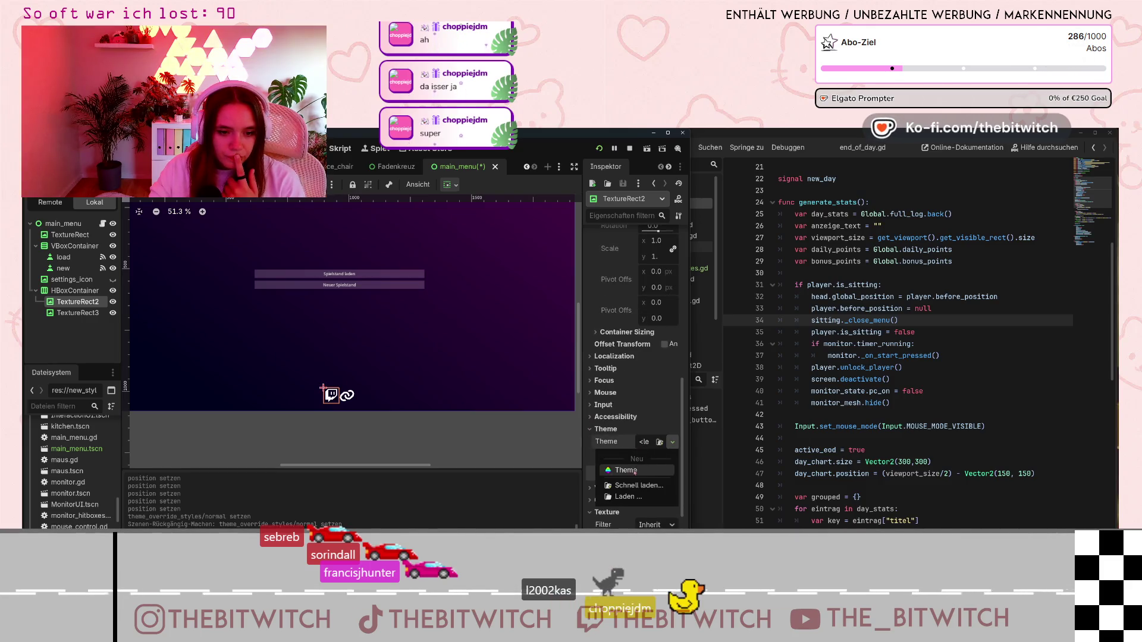
- Create a New Theme for TextureRect2, open it in the theme editor and expand Resource
left_click(635, 472)
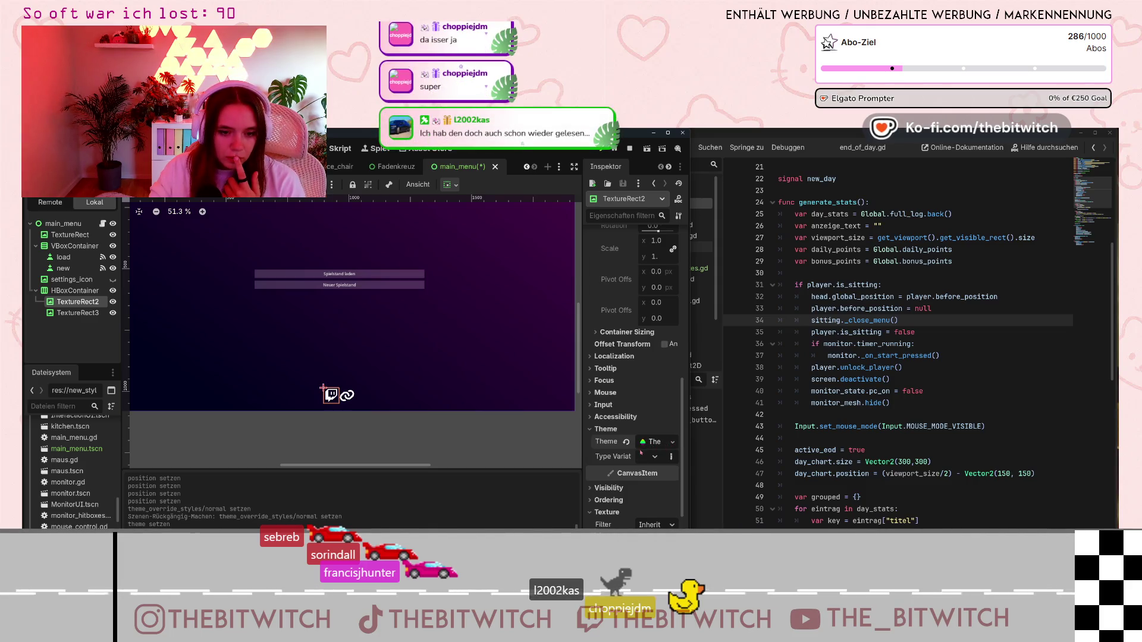
left_click(651, 442)
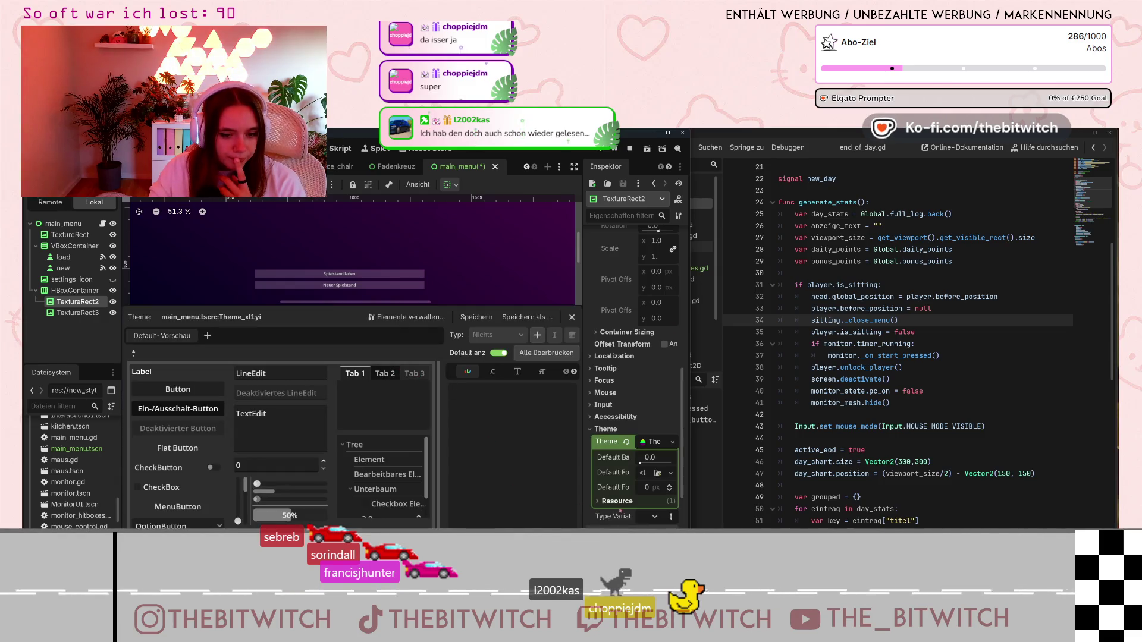
left_click(602, 503)
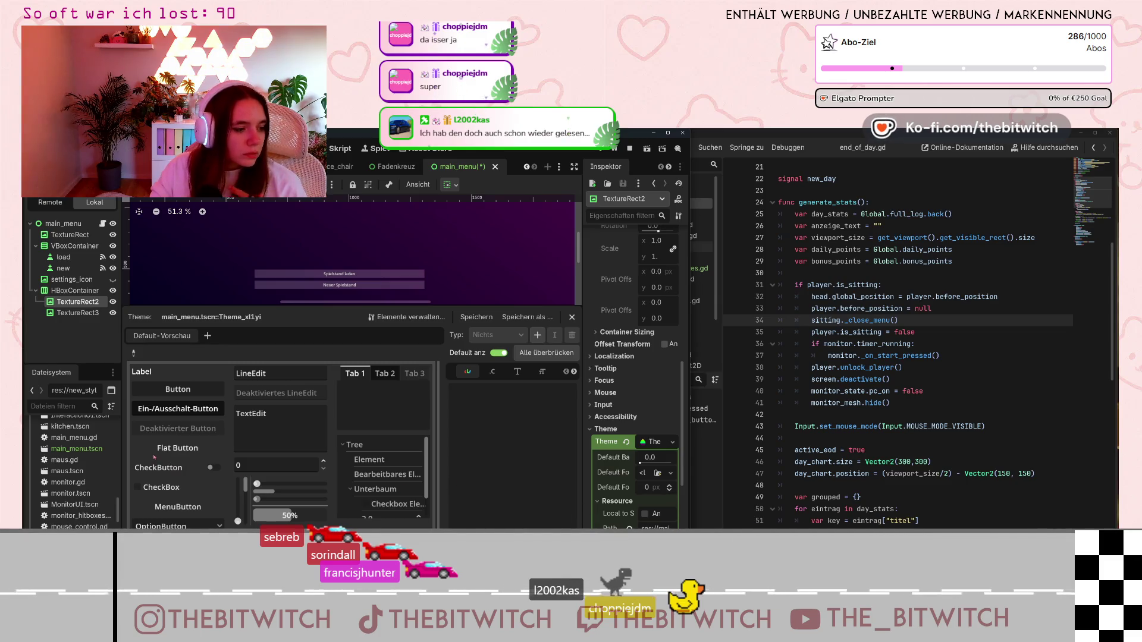
scroll(181, 494, "down", 1)
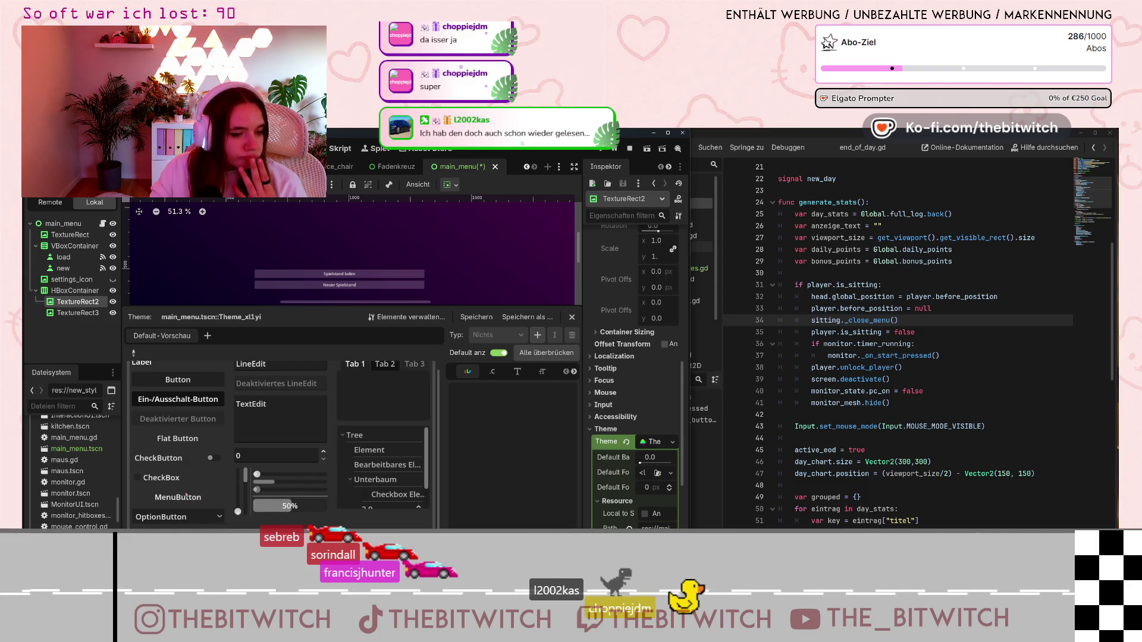
scroll(216, 418, "up", 1)
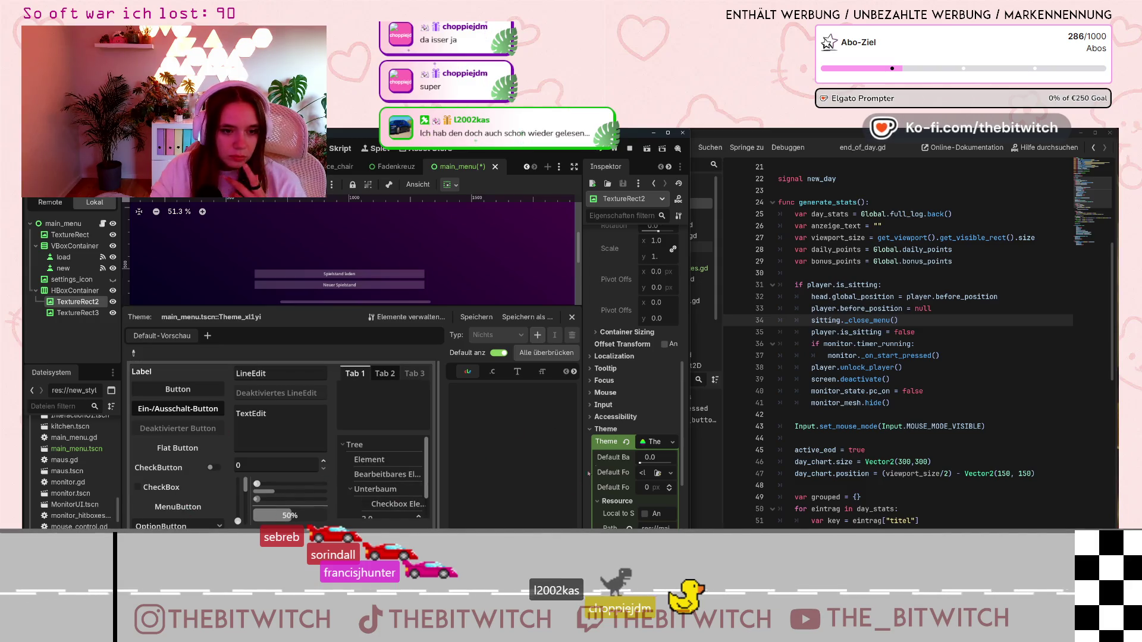
scroll(627, 509, "down", 5)
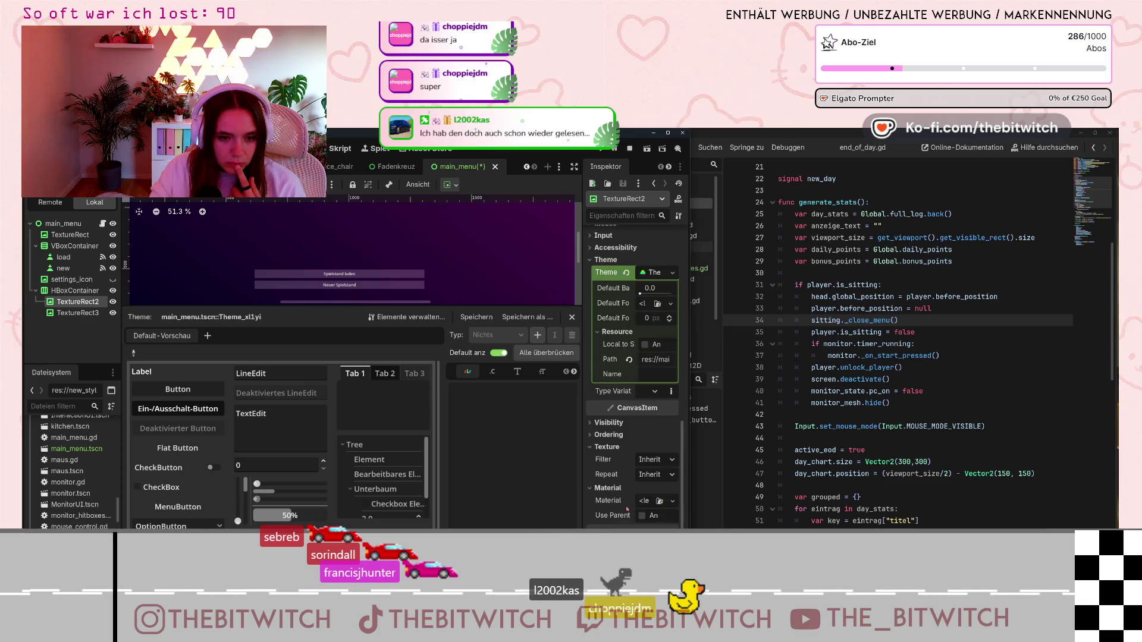
scroll(627, 509, "up", 5)
left_click(671, 441)
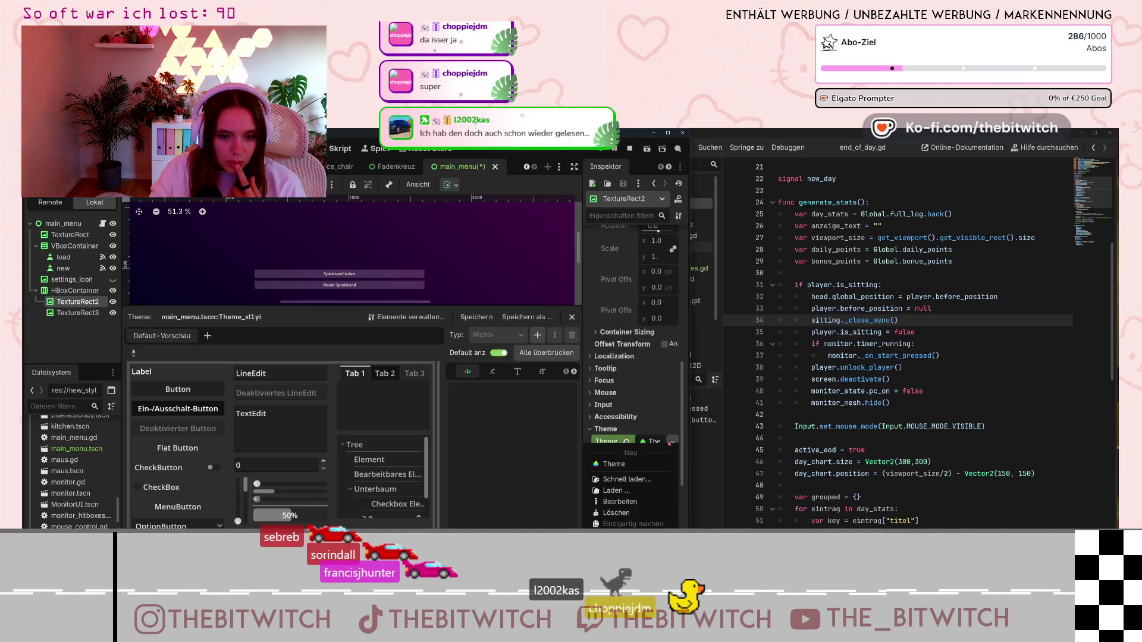
- Remove the Theme from TextureRect2 and open its Visibility Modulate colour
left_click(617, 512)
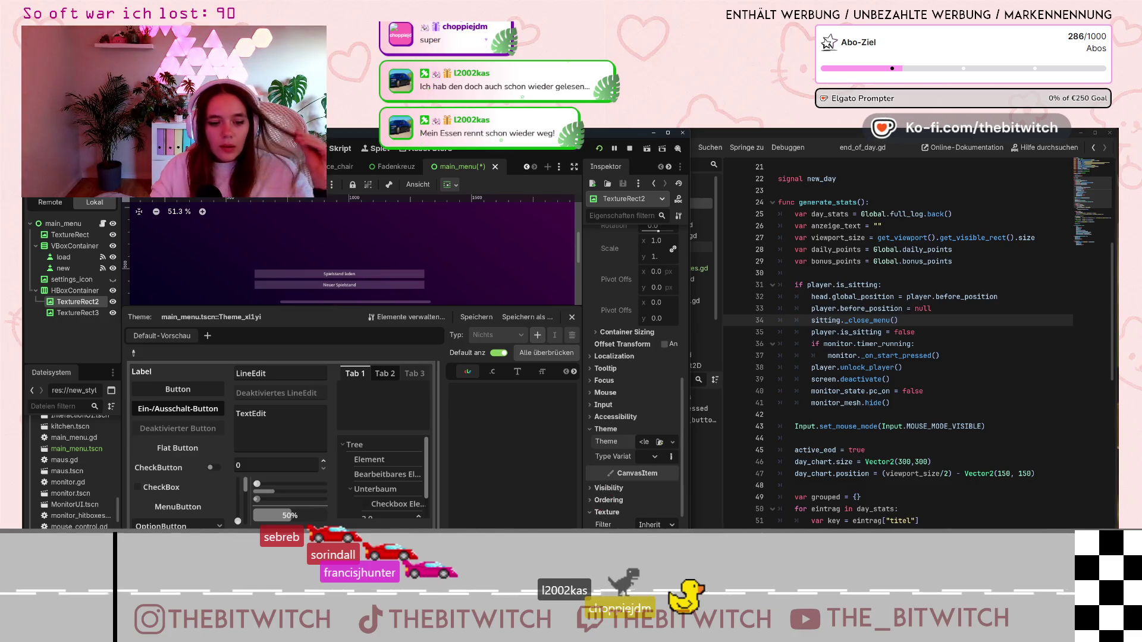
left_click(654, 525)
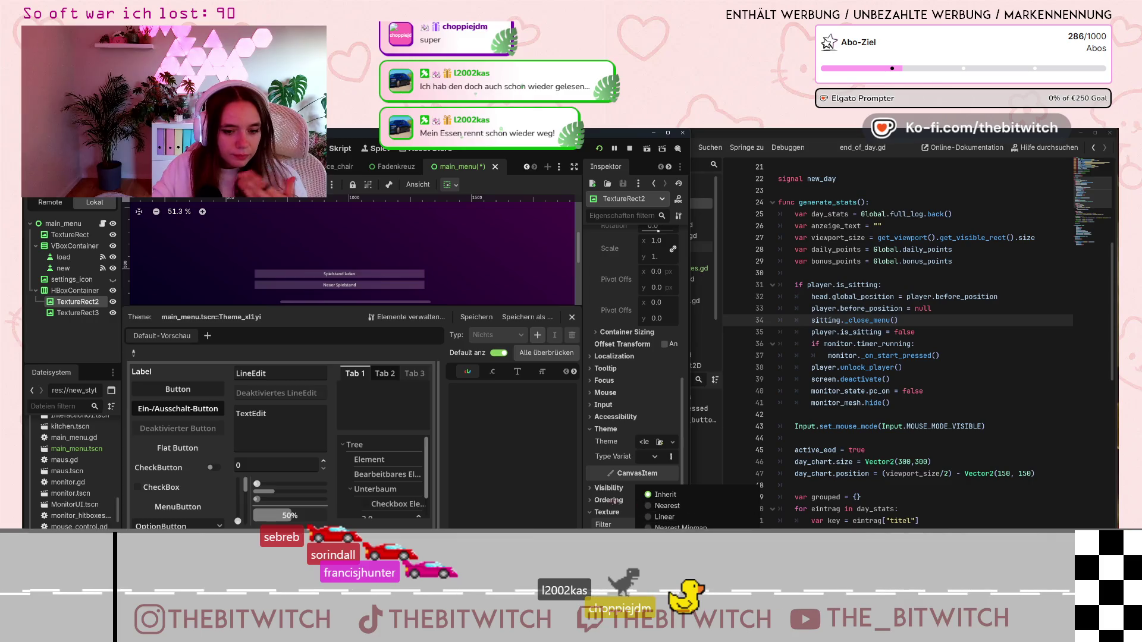
left_click(606, 489)
left_click(607, 489)
scroll(624, 470, "down", 3)
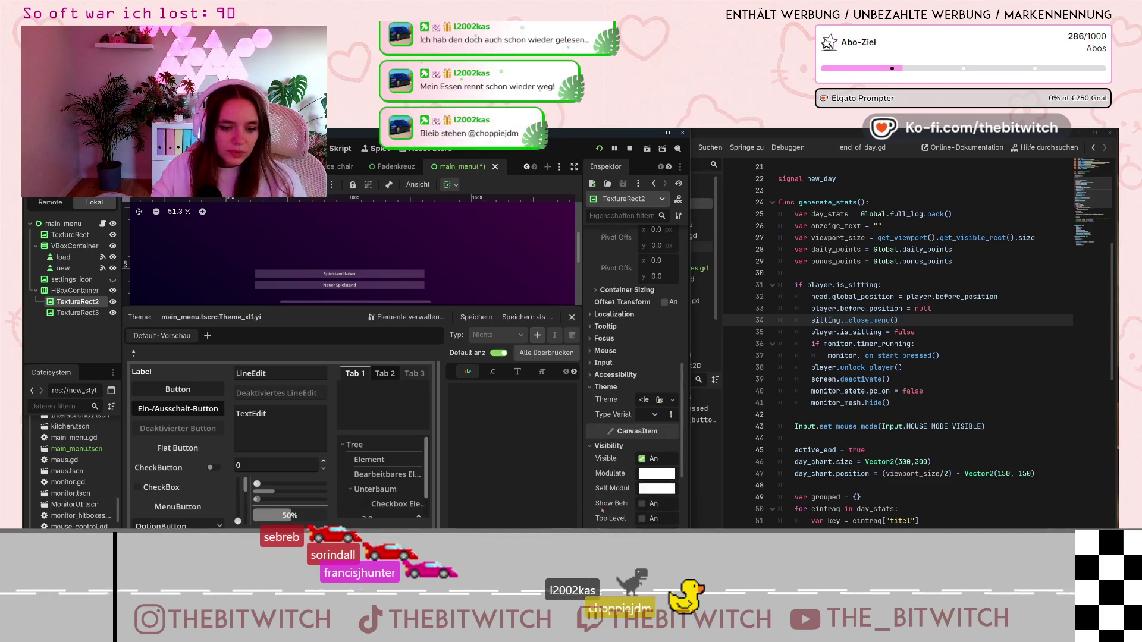
left_click(653, 433)
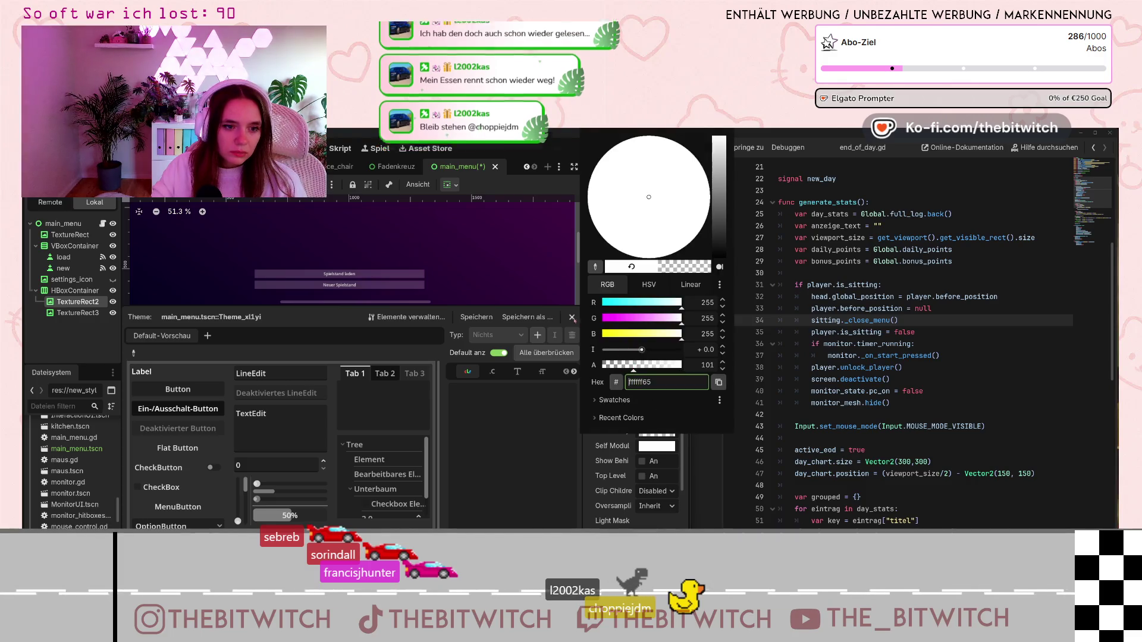
key("Escape")
- Make the link icon half transparent via its Visibility Modulate colour
left_click(70, 235)
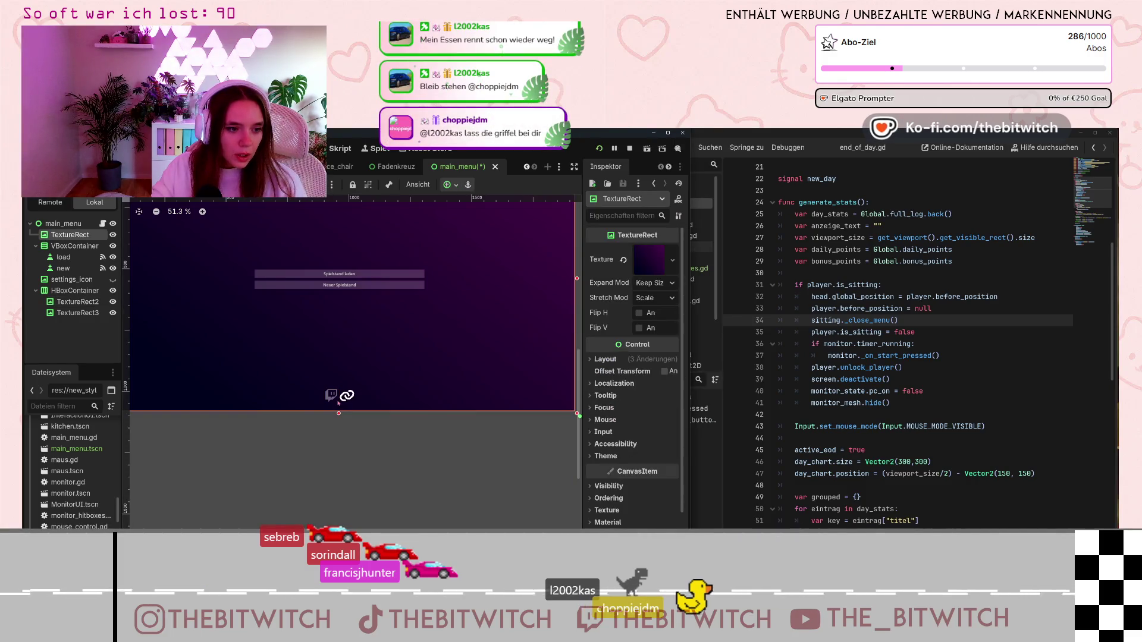
left_click(343, 394)
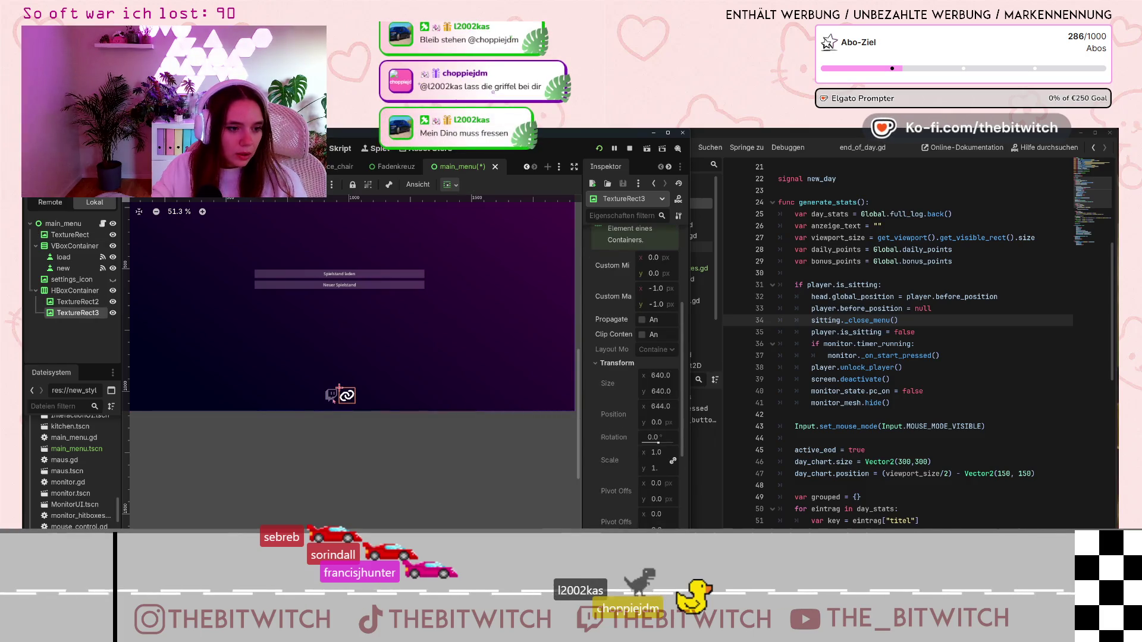
scroll(617, 474, "down", 5)
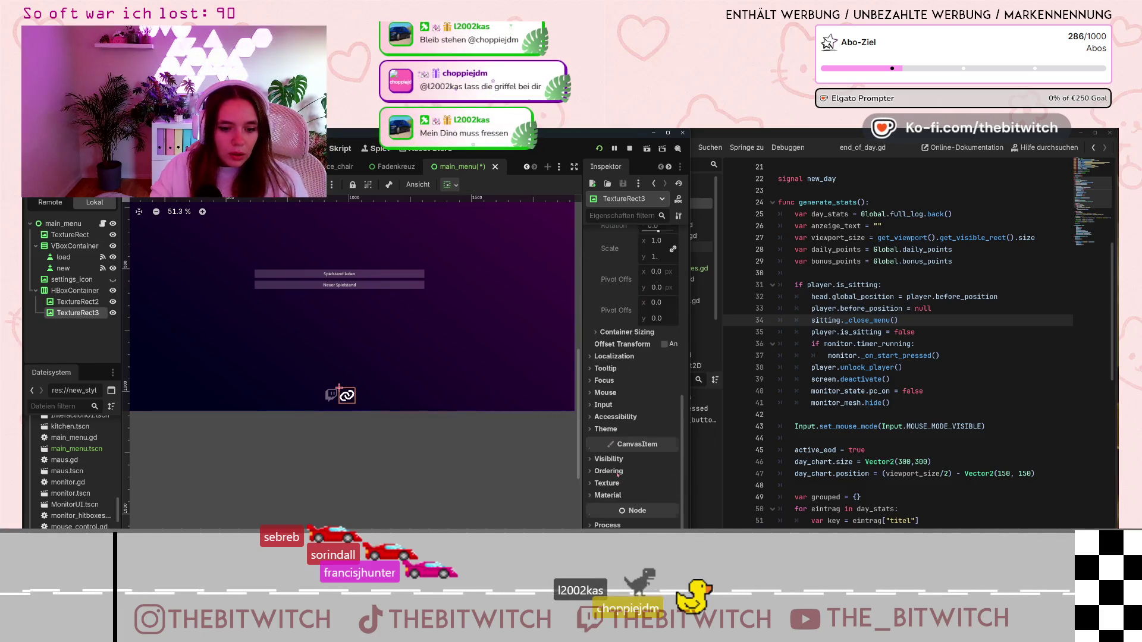
left_click(609, 459)
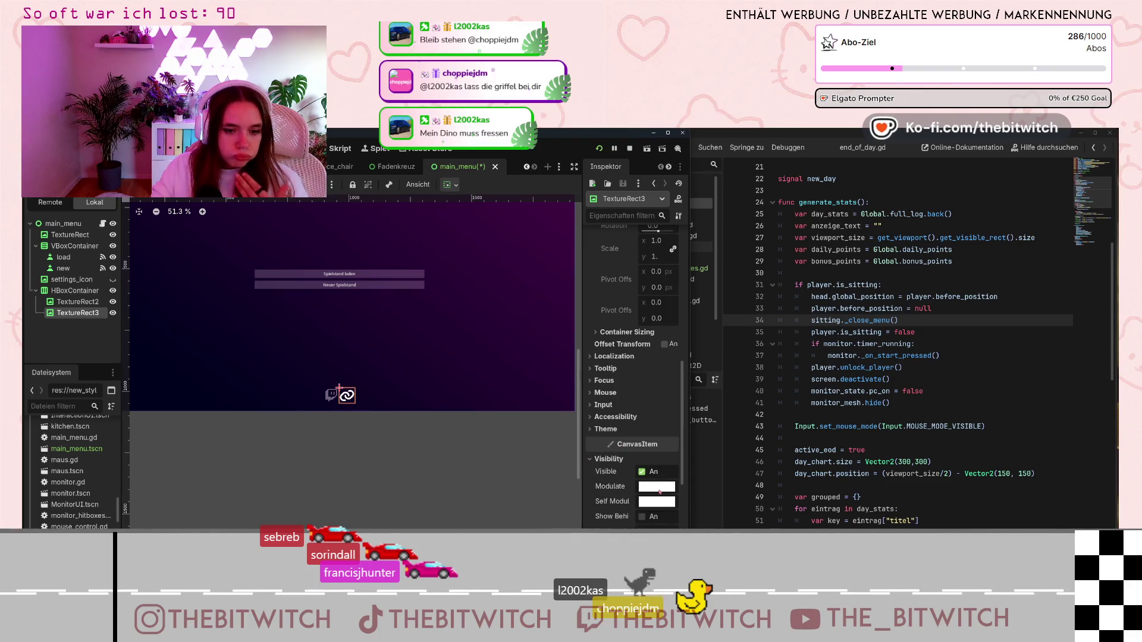
left_click(659, 491)
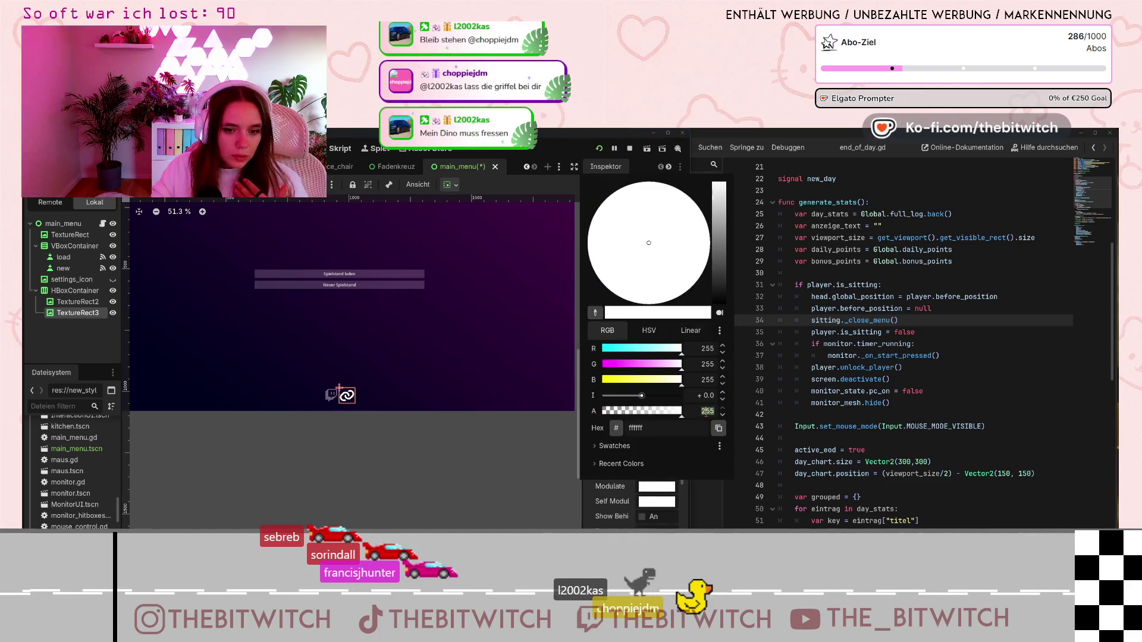
left_click(642, 411)
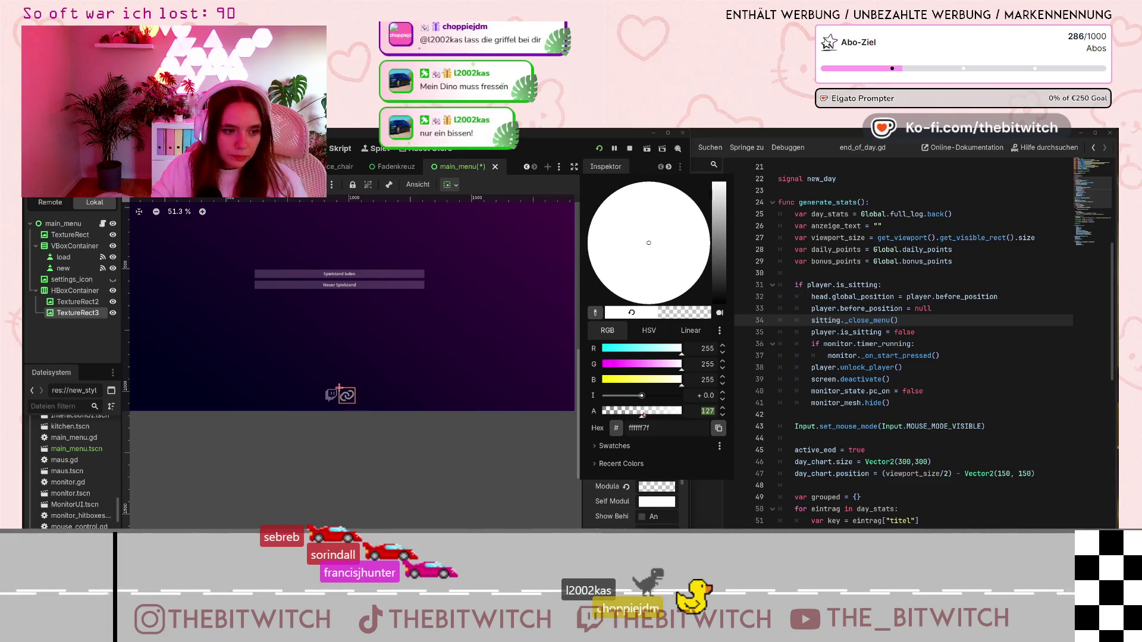
- Lower the Twitch icon's Modulate alpha to make it half transparent
left_click(31, 333)
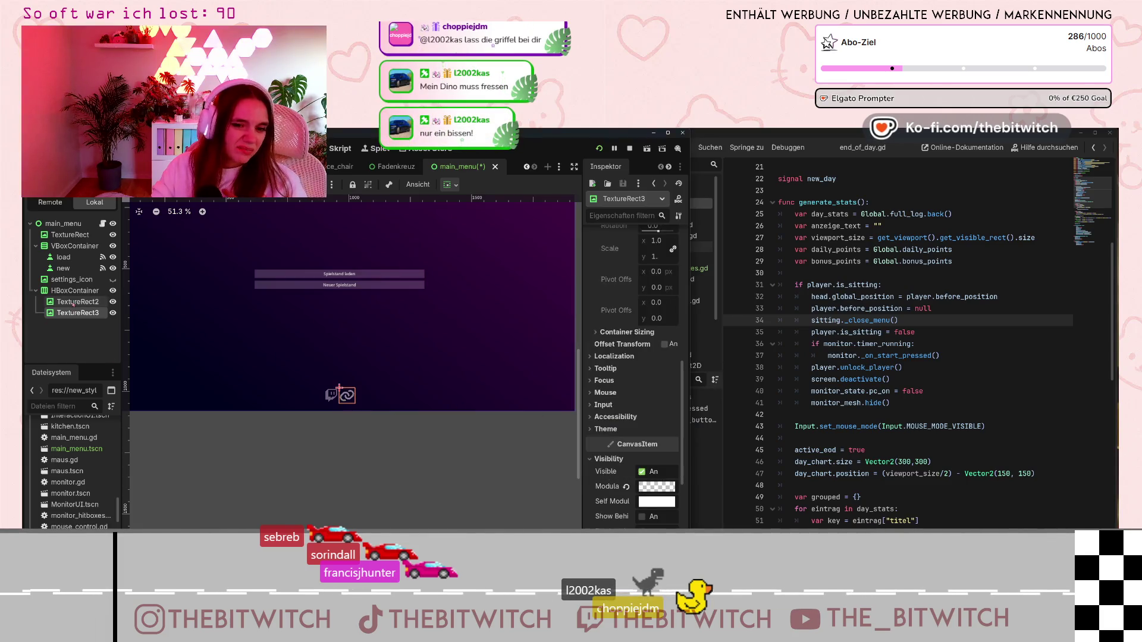
left_click(77, 302)
left_click(656, 431)
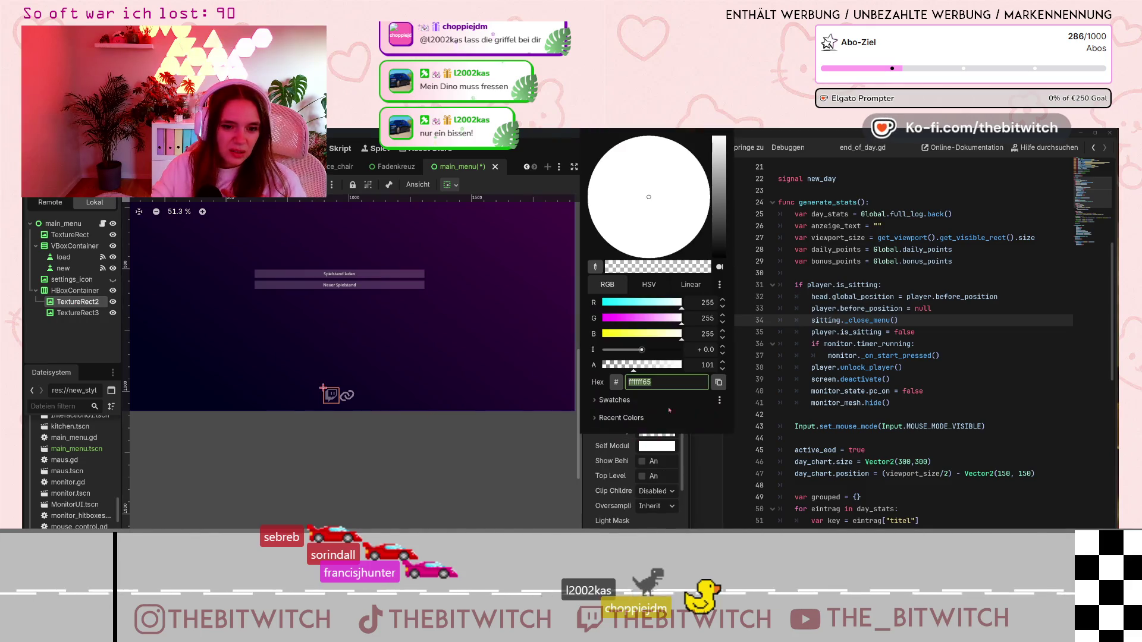
left_click(708, 365)
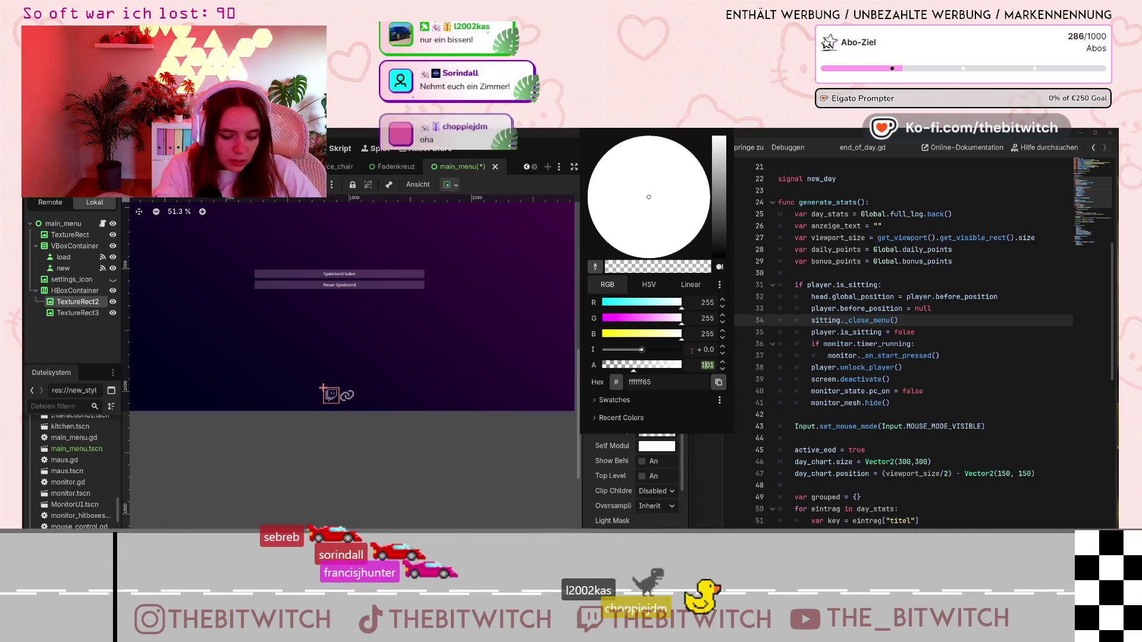
type("200")
key("BackSpace")
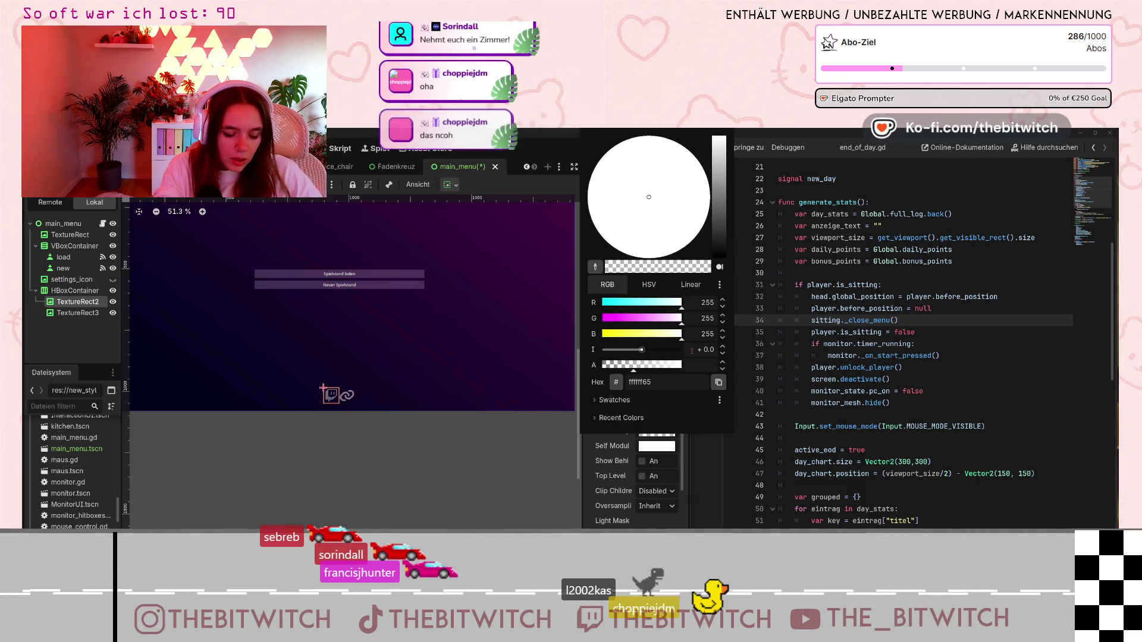
type("15")
key("Escape")
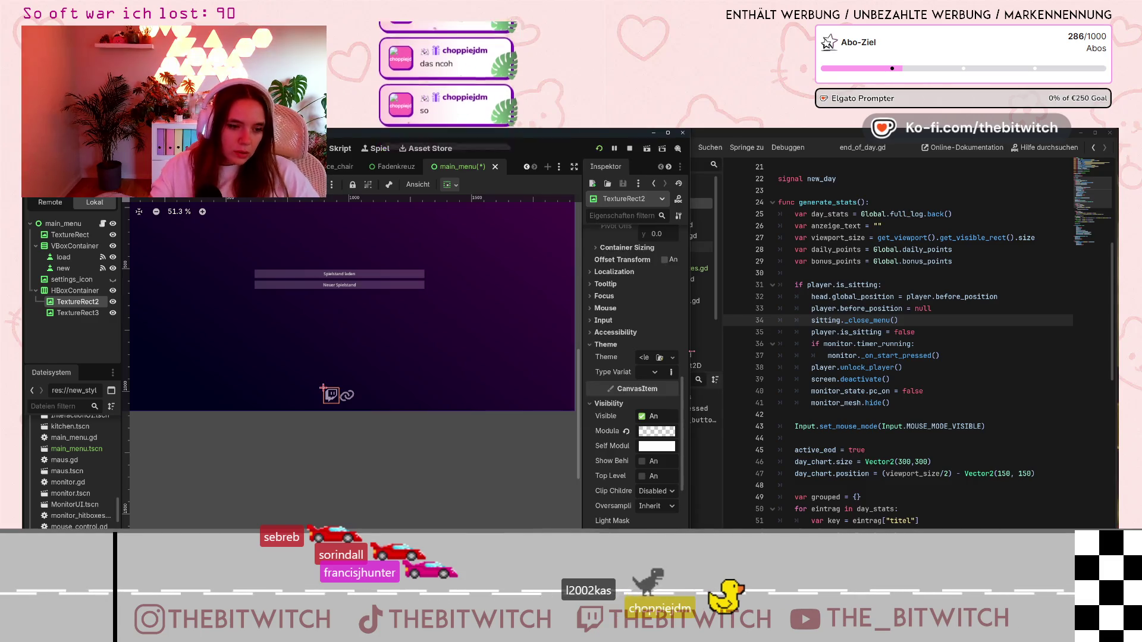
- Check the link icon TextureRect3's Modulate colour
left_click(79, 312)
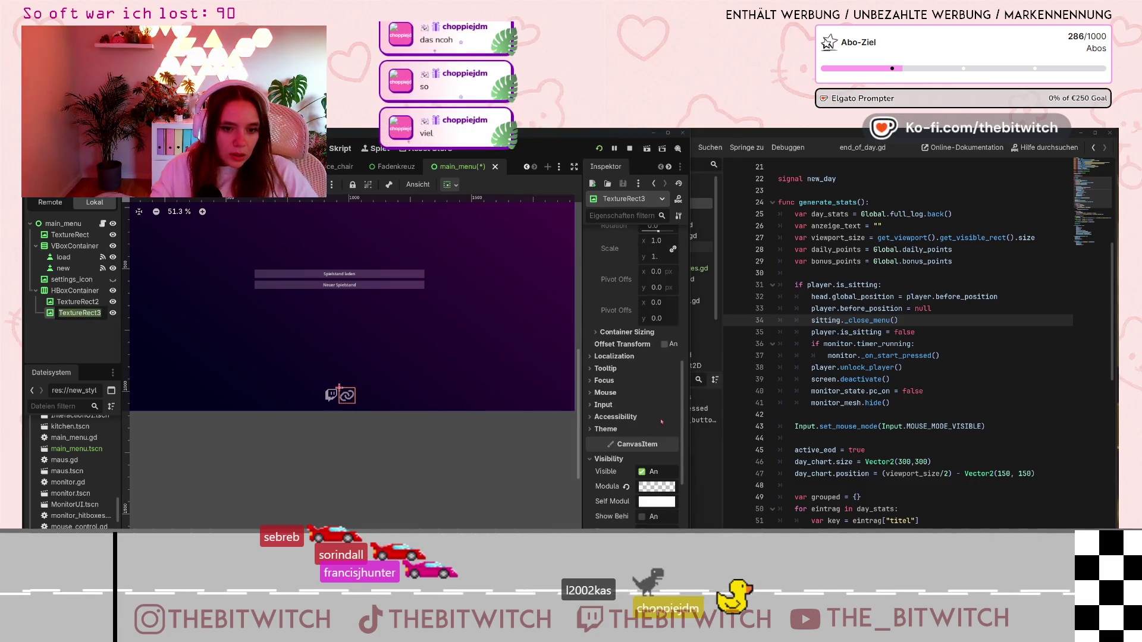
scroll(662, 422, "down", 1)
left_click(657, 444)
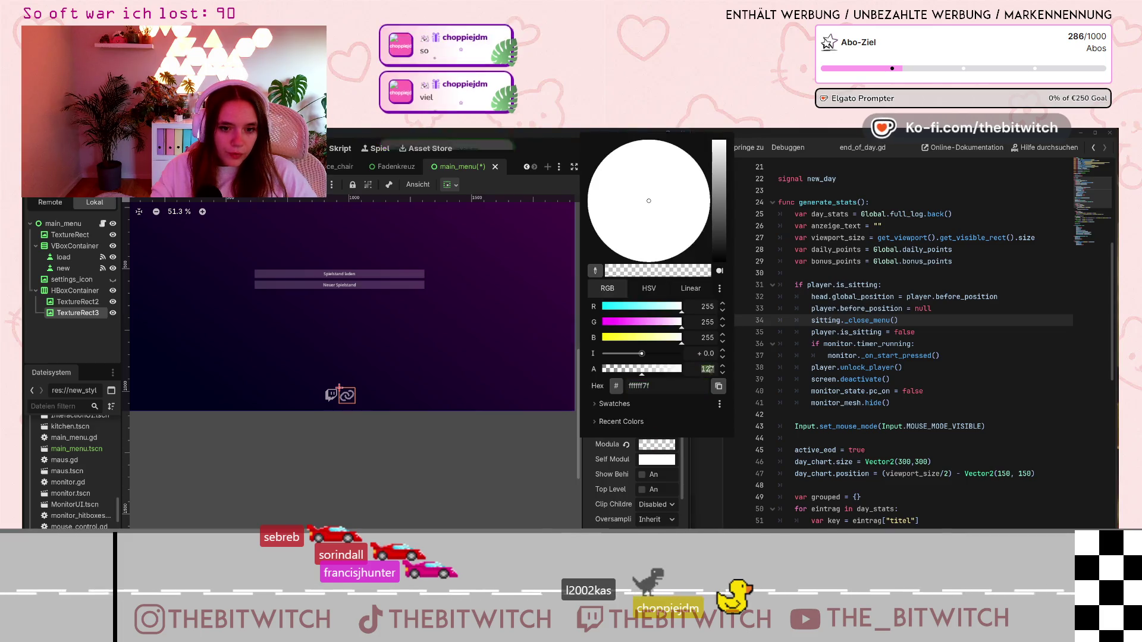
key("Escape")
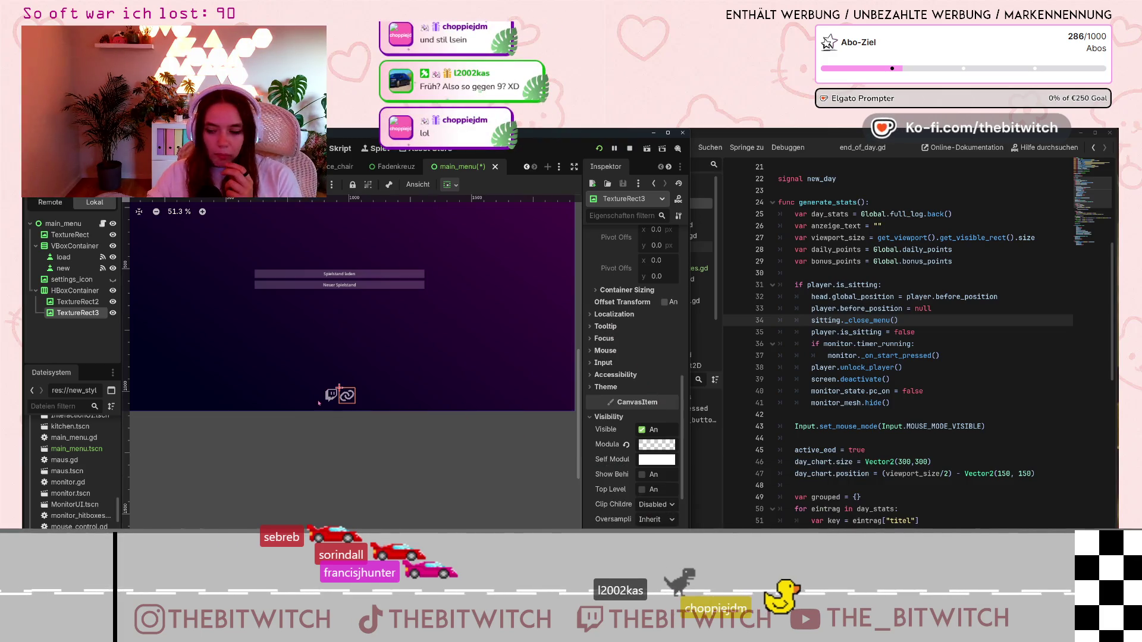
- Select the Twitch icon in the scene editor, then raise the floating script editor showing end_of_day.gd
left_click(952, 403)
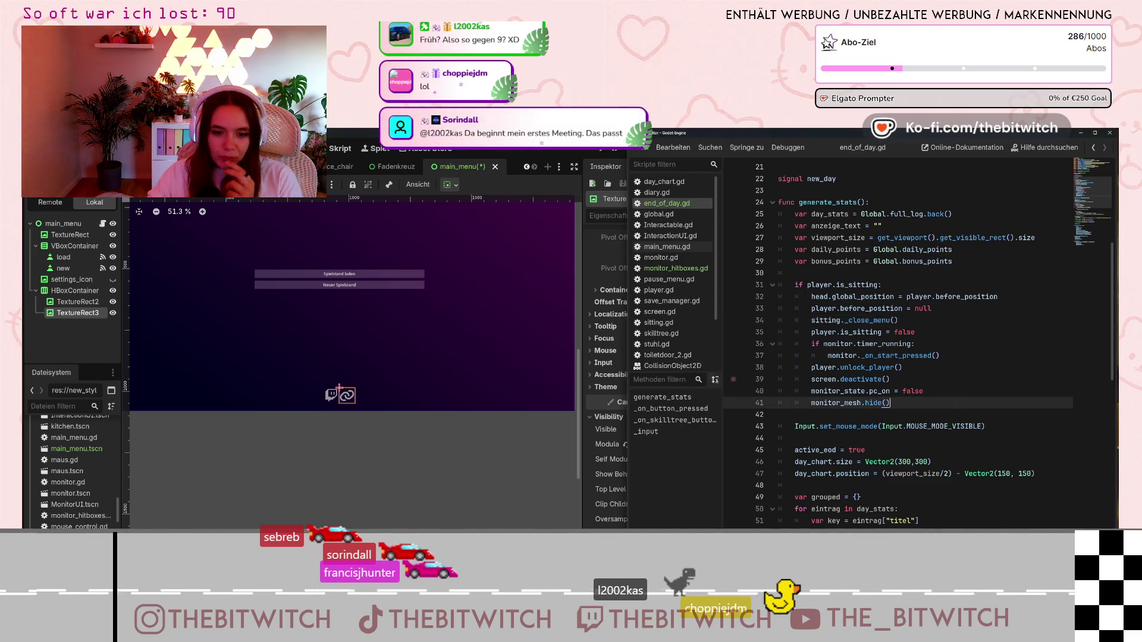
left_click(218, 428)
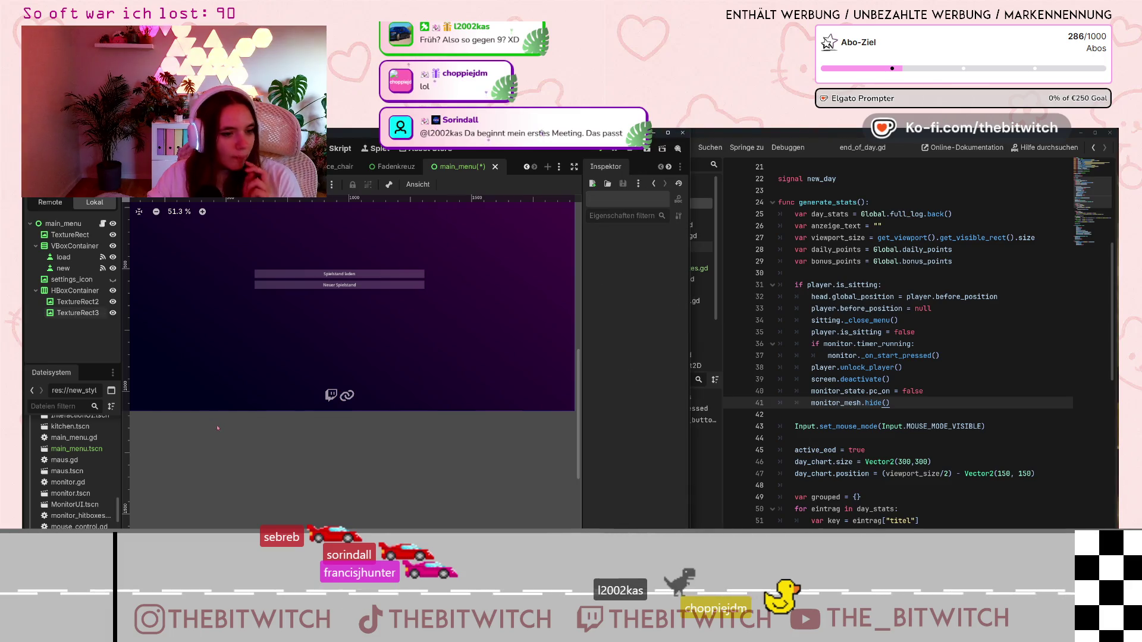
scroll(280, 338, "up", 2)
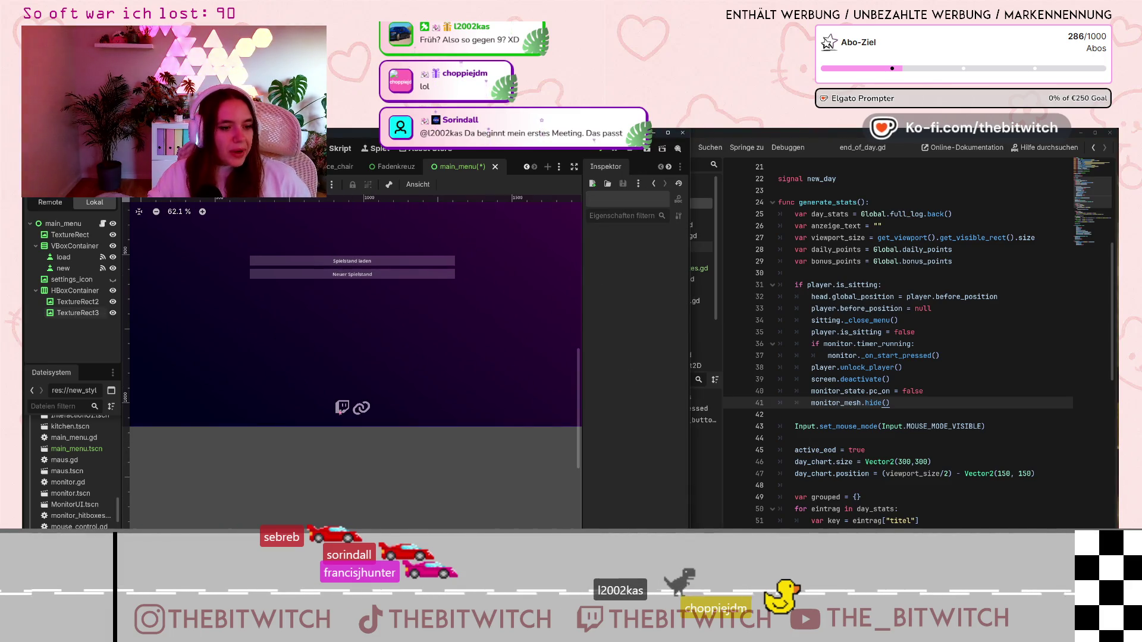
left_click(342, 408)
scroll(625, 374, "down", 3)
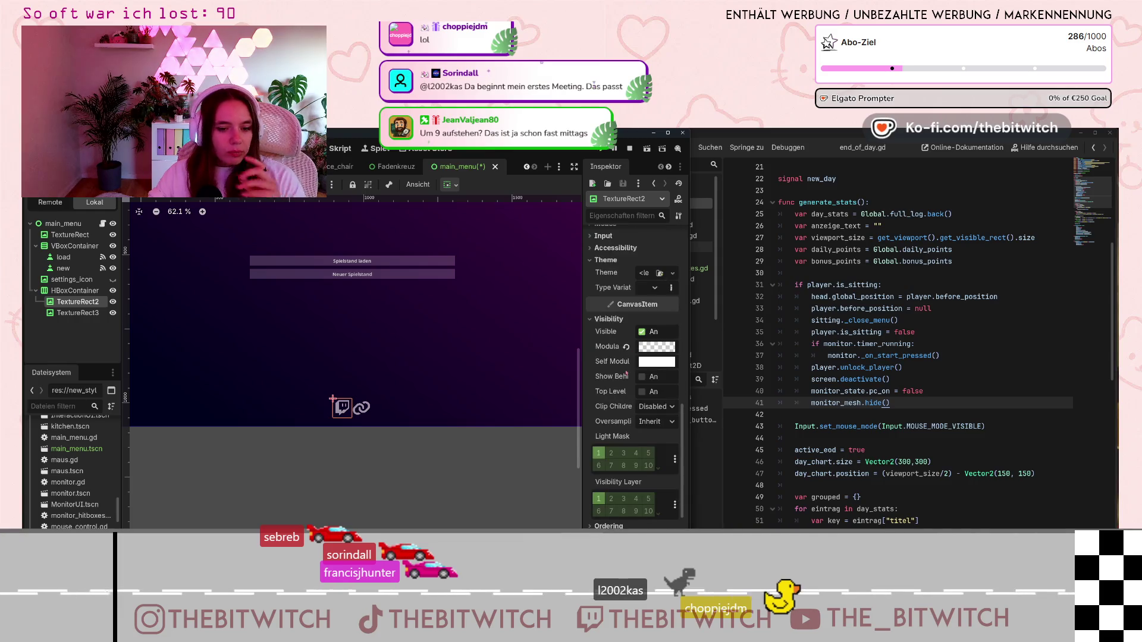
scroll(625, 375, "down", 3)
scroll(606, 438, "down", 1)
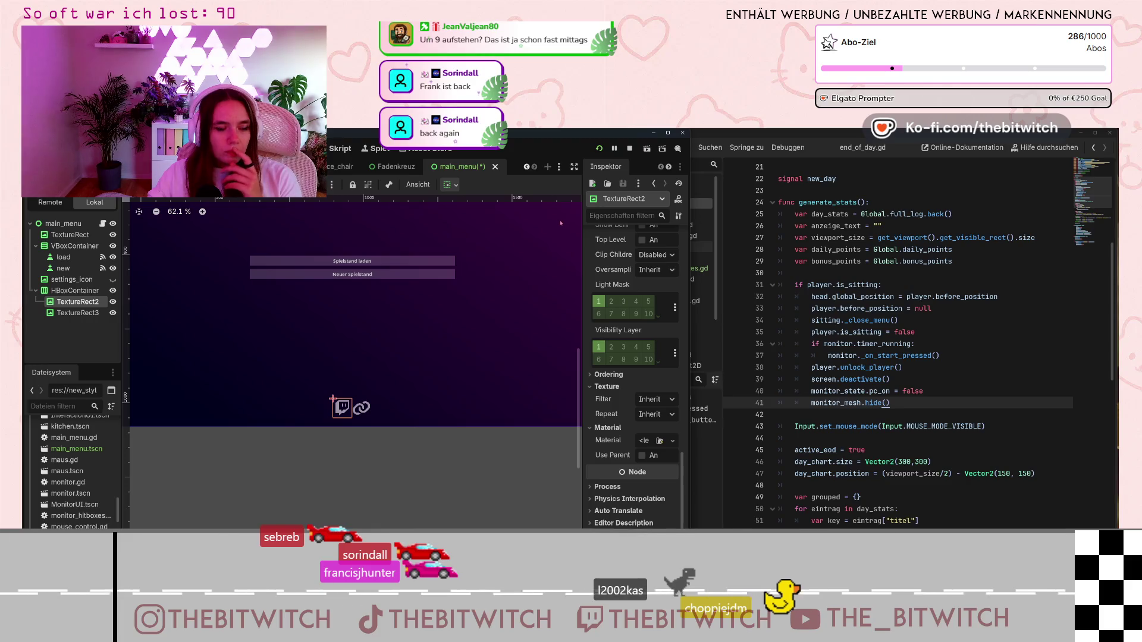
left_click(743, 379)
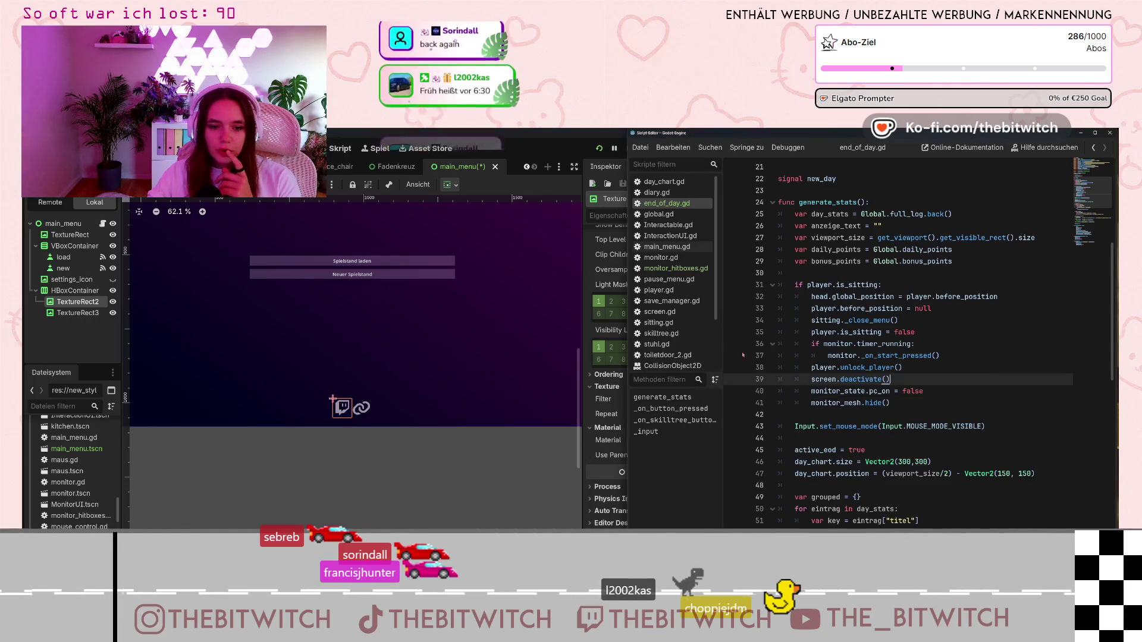
- Search the help for 'link', open the LinkButton class reference and scroll to Theme-Eigenschaften
scroll(680, 356, "down", 3)
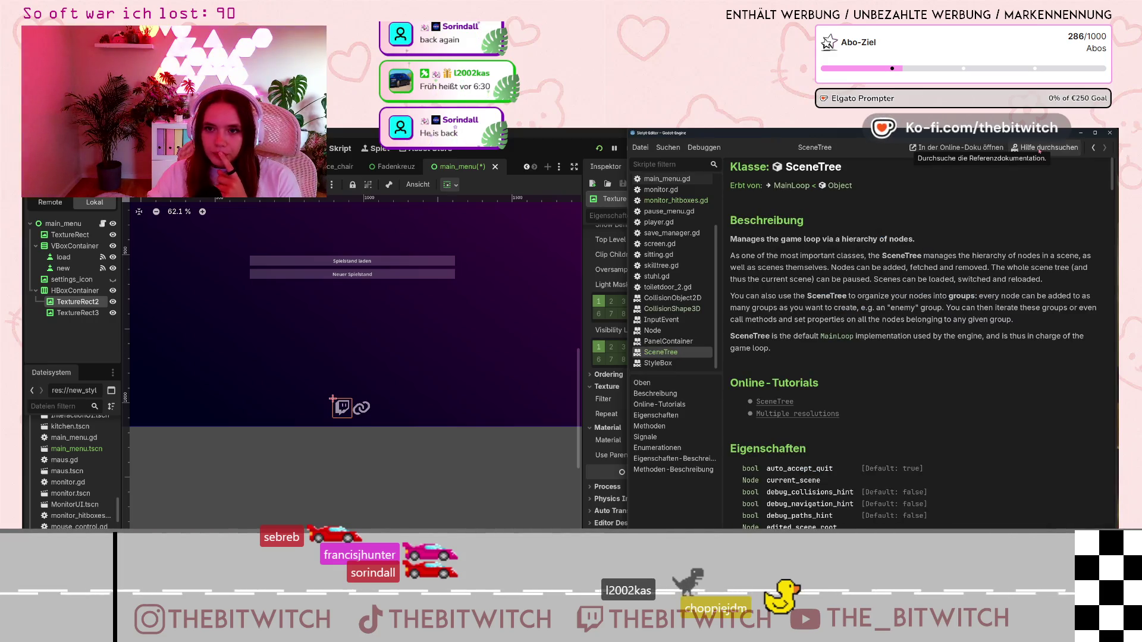
left_click(1039, 151)
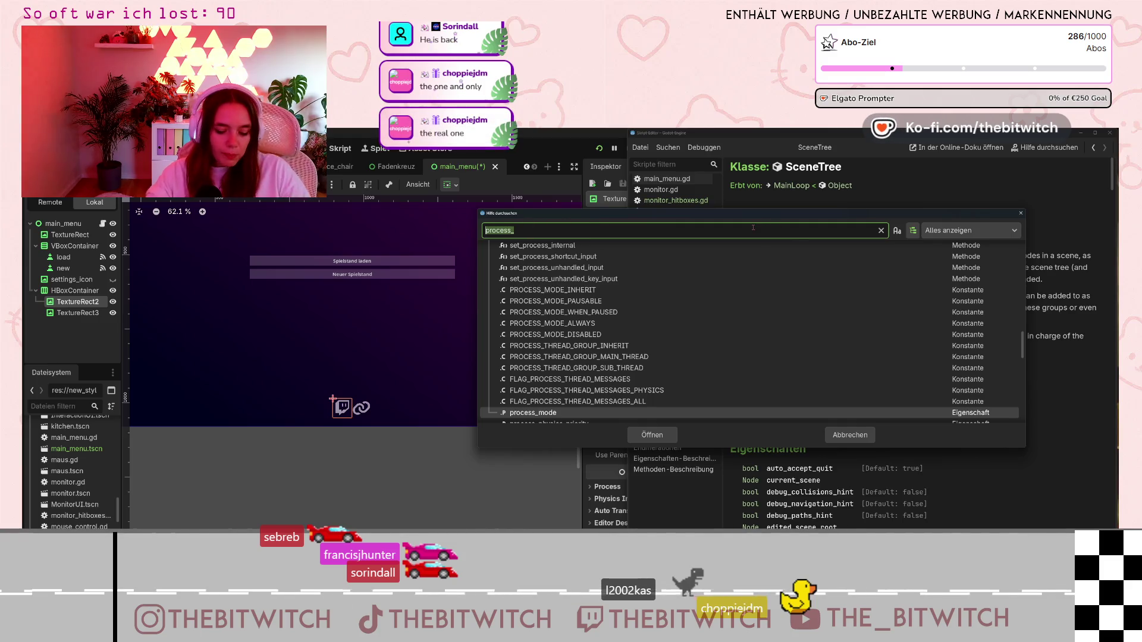
type("link")
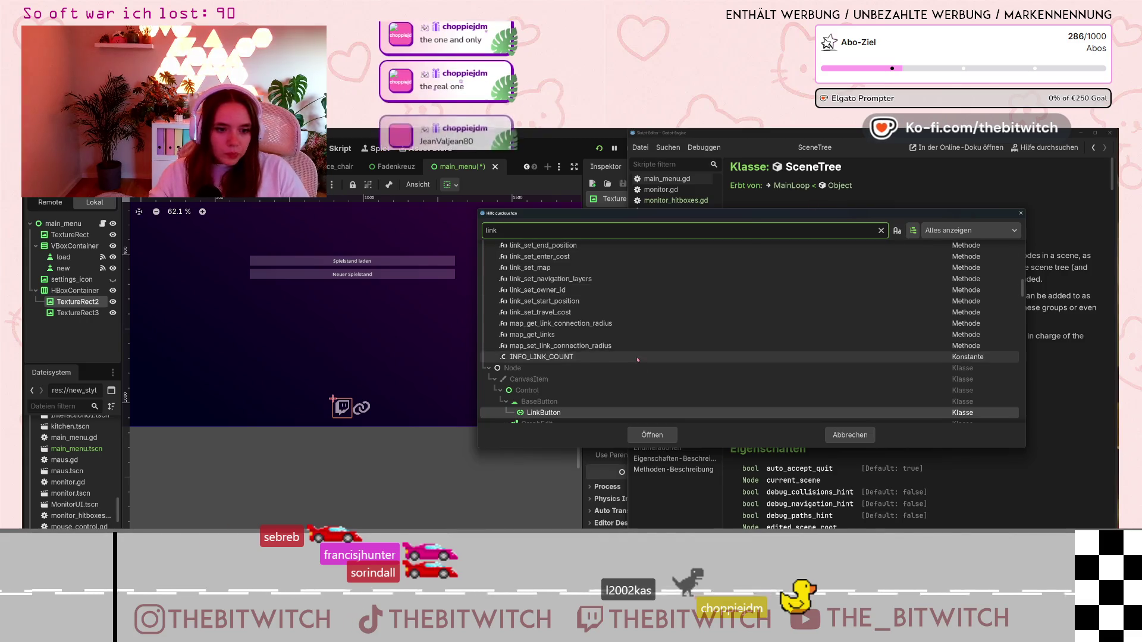
scroll(537, 371, "down", 2)
left_click(537, 370)
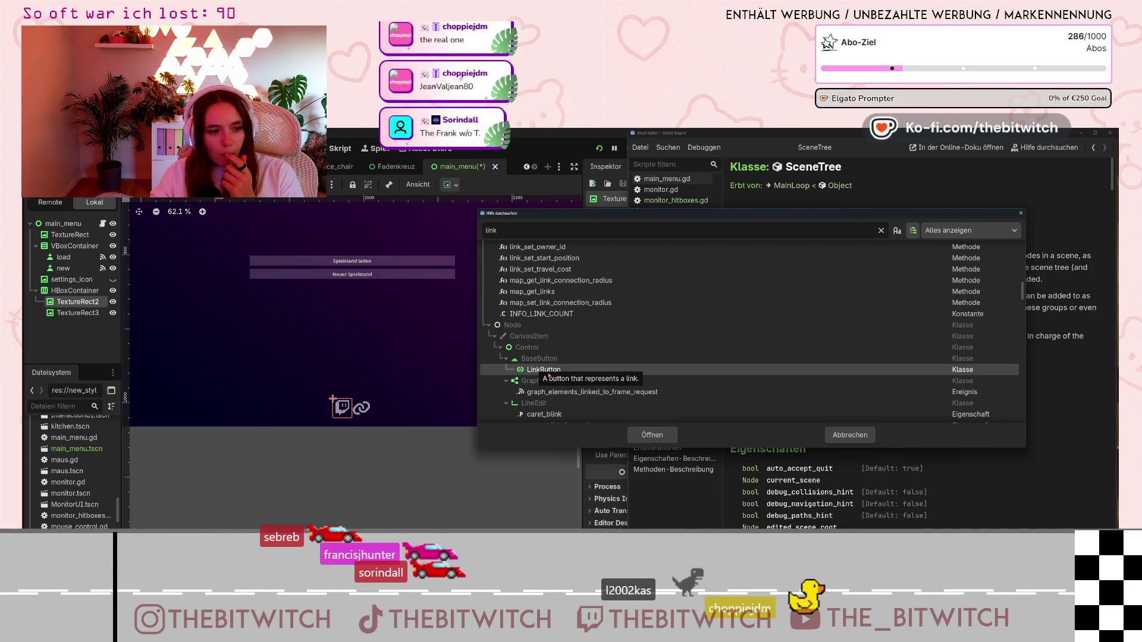
left_click(639, 435)
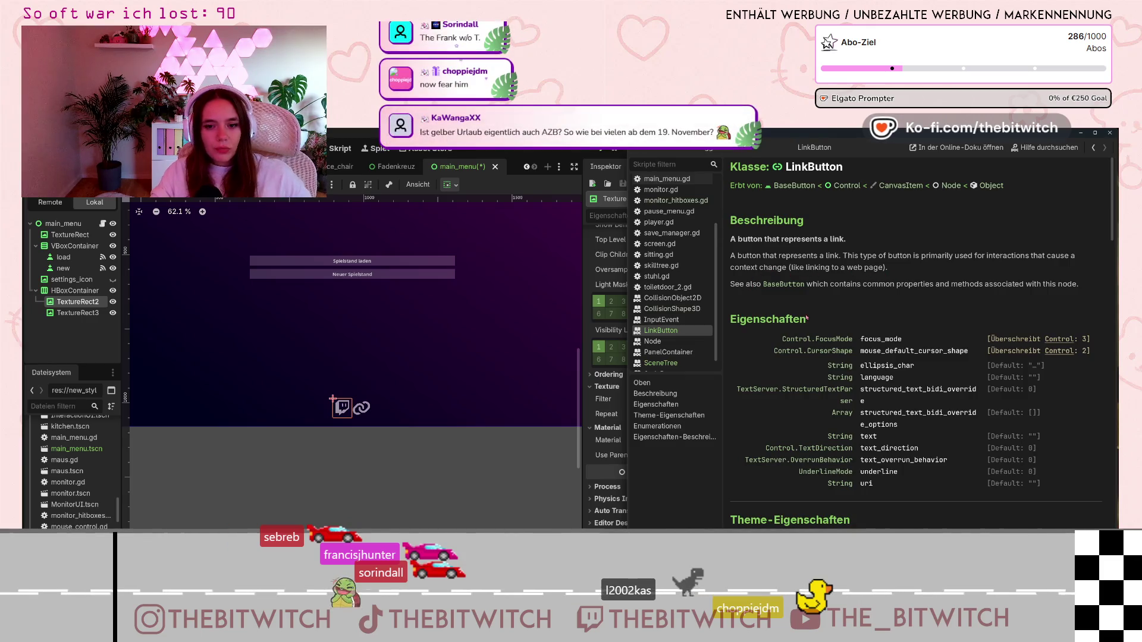
scroll(797, 318, "down", 4)
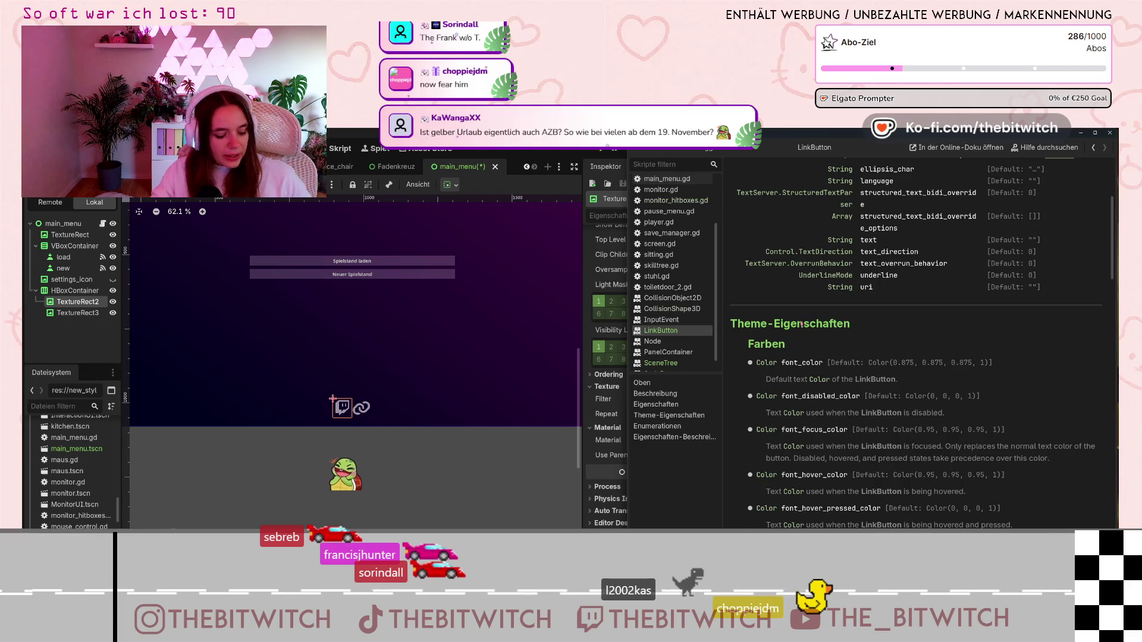
- Add a LinkButton child node under the HBoxContainer
right_click(68, 289)
left_click(110, 294)
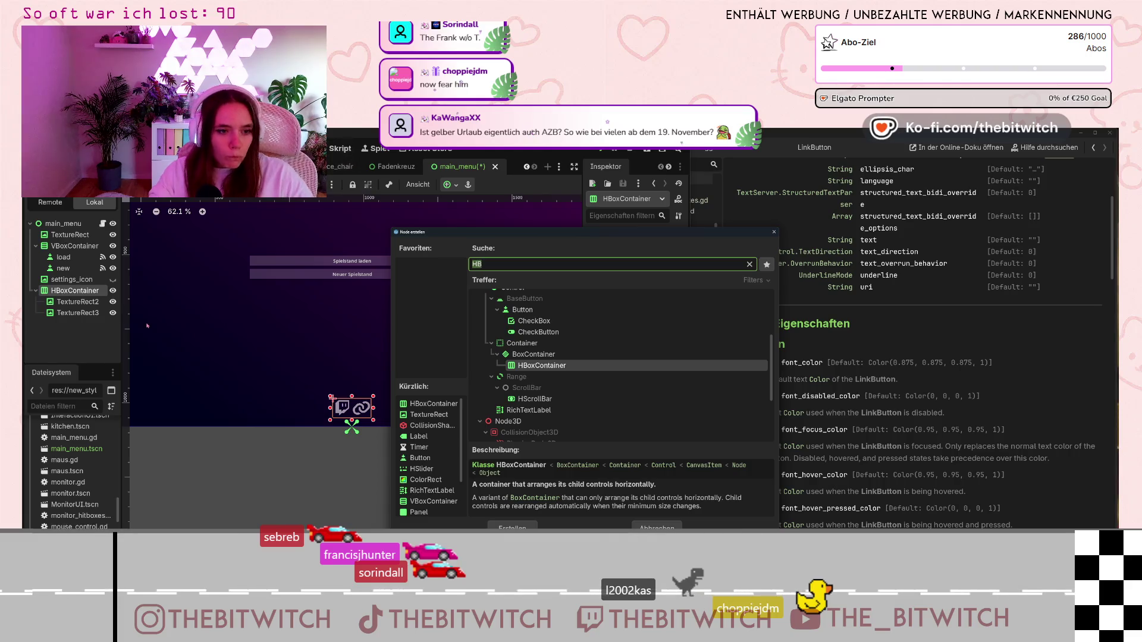
type("link")
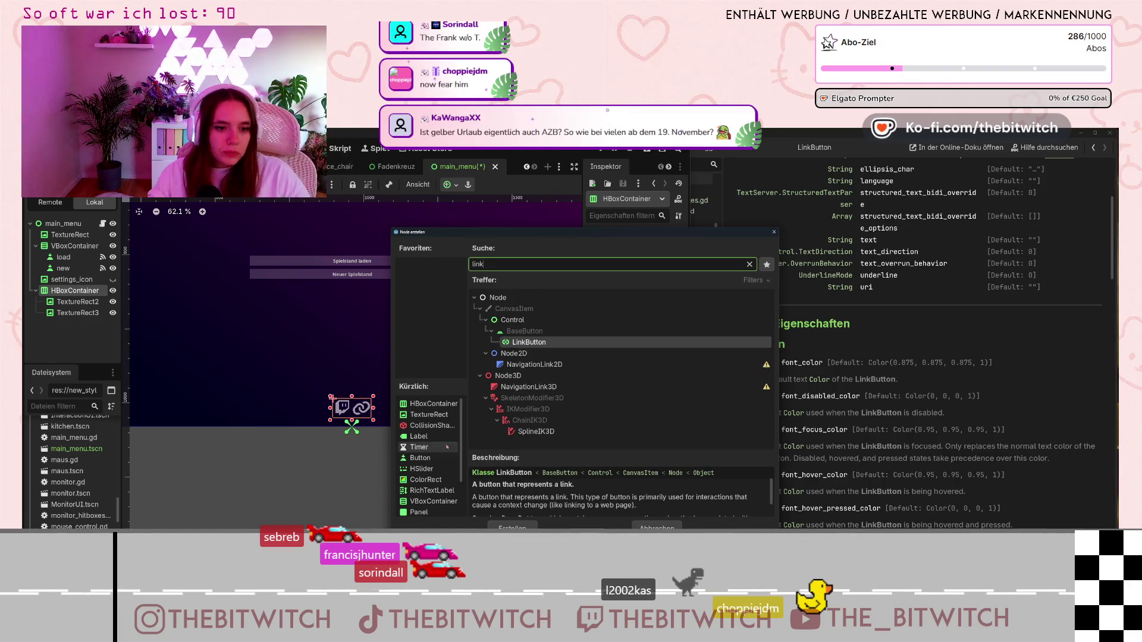
key("Return")
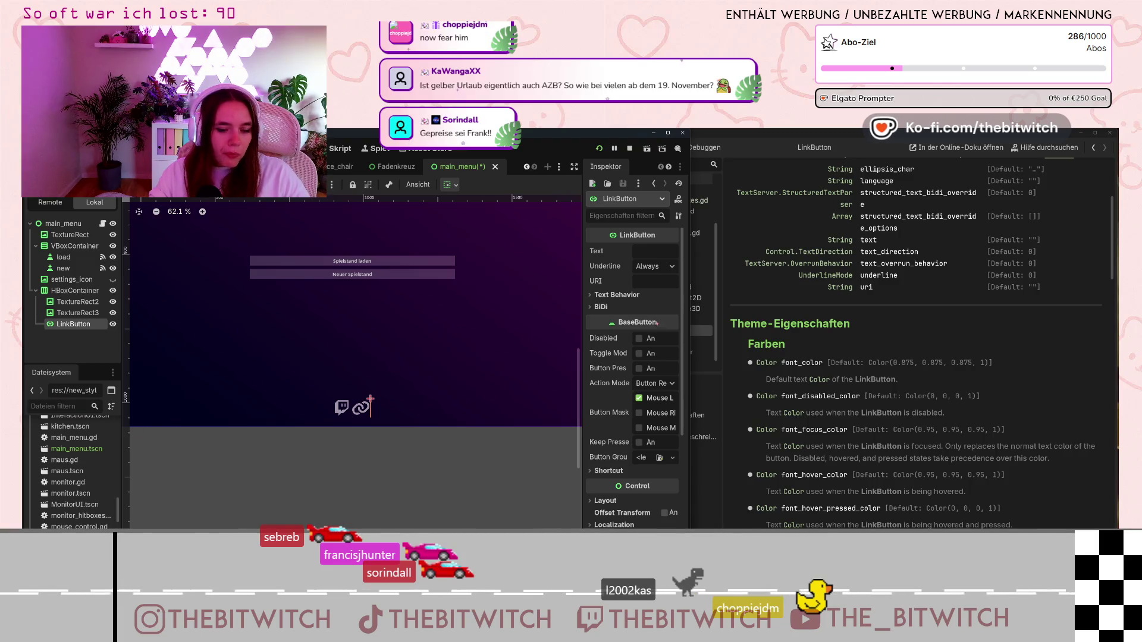
- Assign a New StyleBoxFlat to the LinkButton's Focus style override
scroll(606, 401, "down", 3)
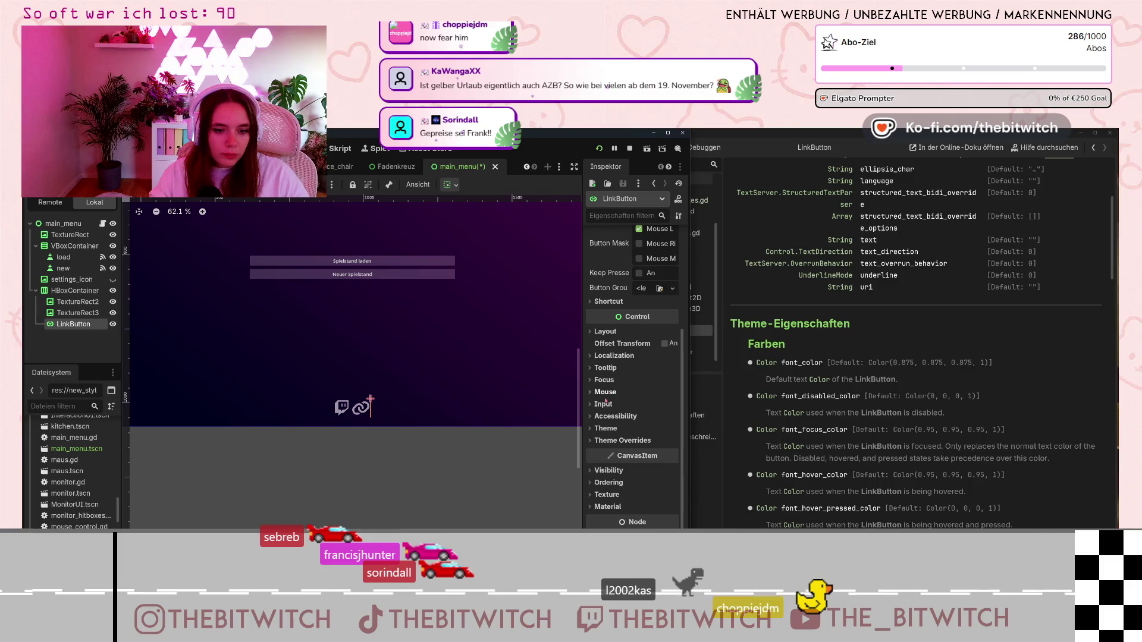
left_click(595, 442)
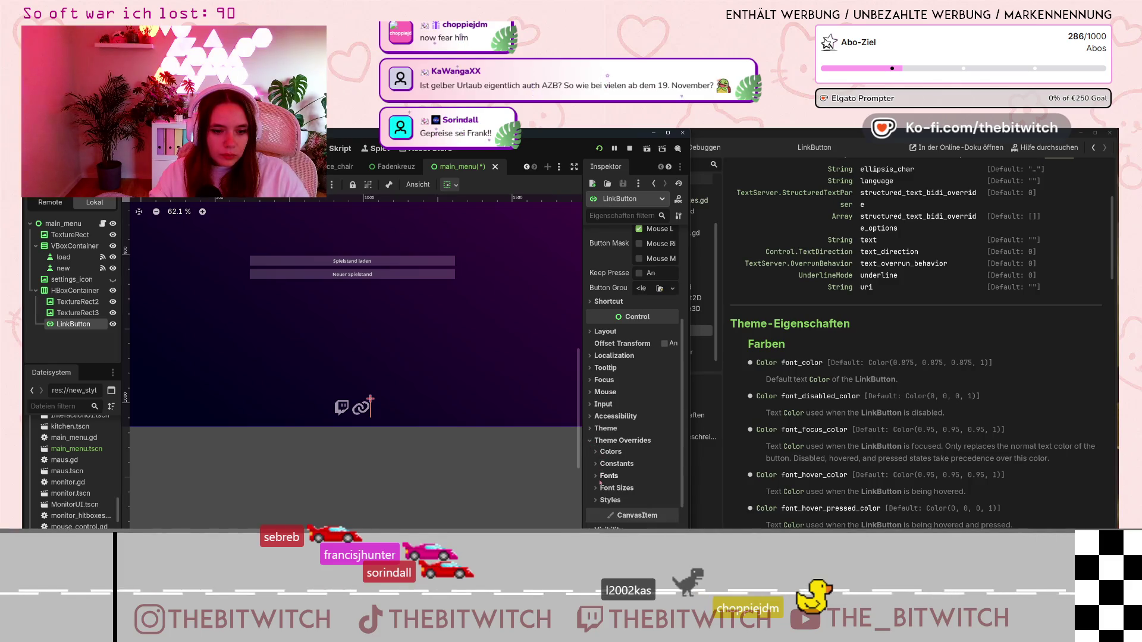
left_click(610, 500)
scroll(613, 475, "down", 3)
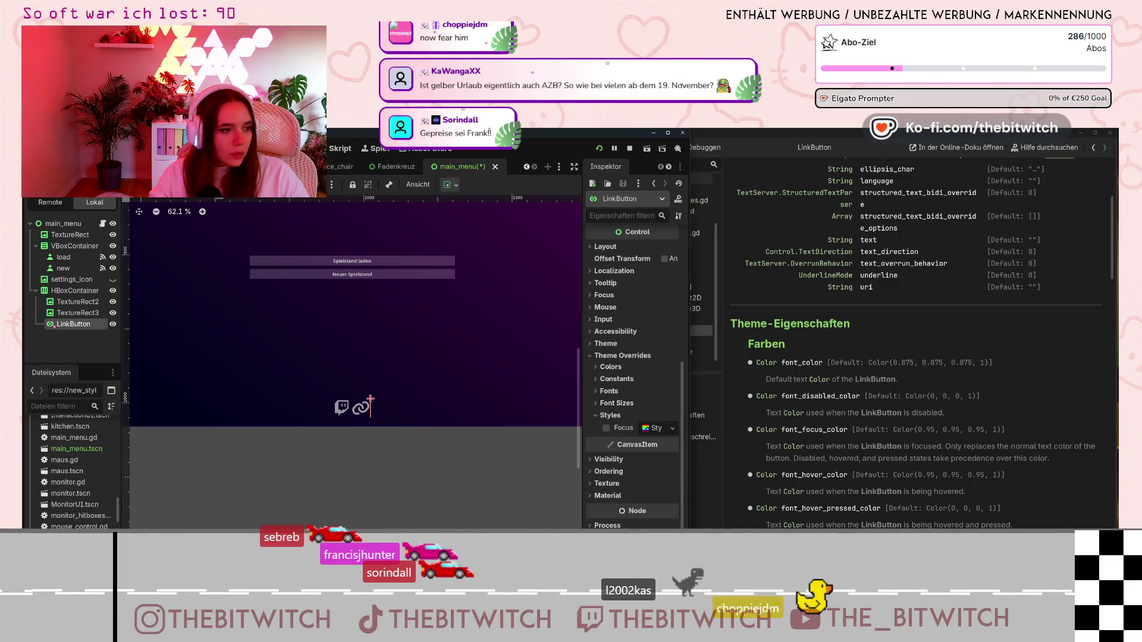
scroll(79, 525, "up", 3)
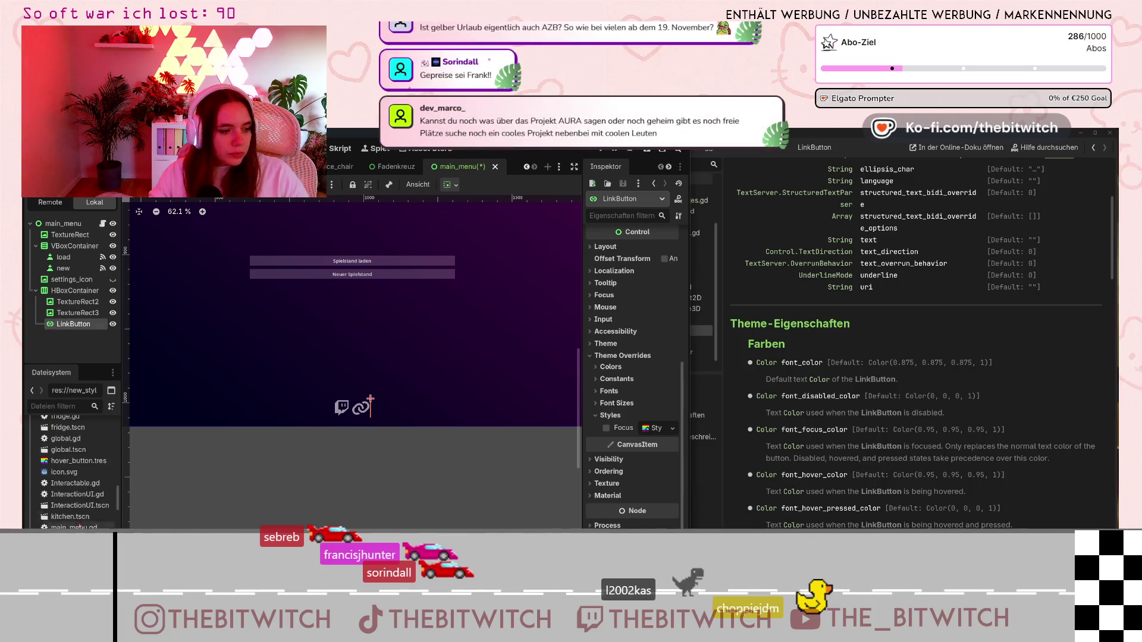
scroll(79, 526, "up", 5)
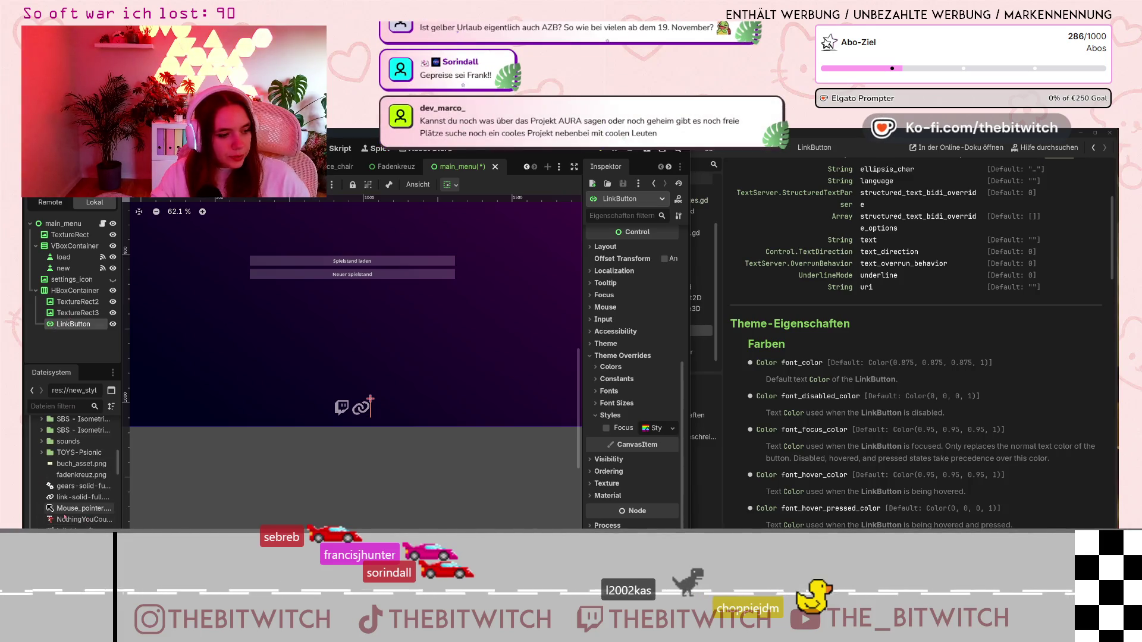
left_click(71, 501)
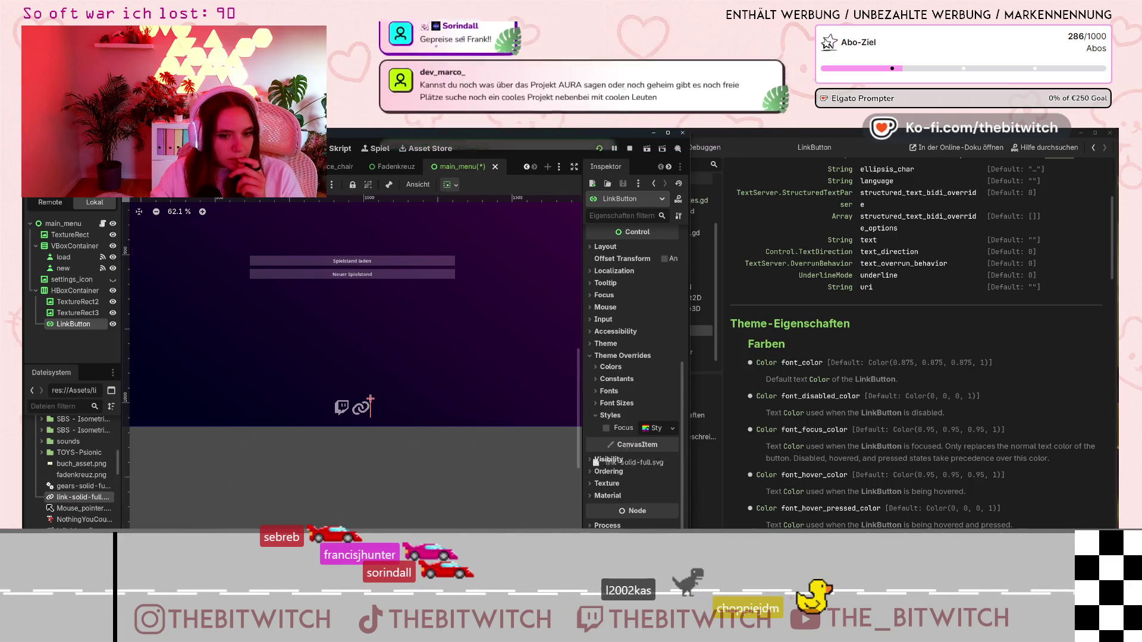
left_click(654, 428)
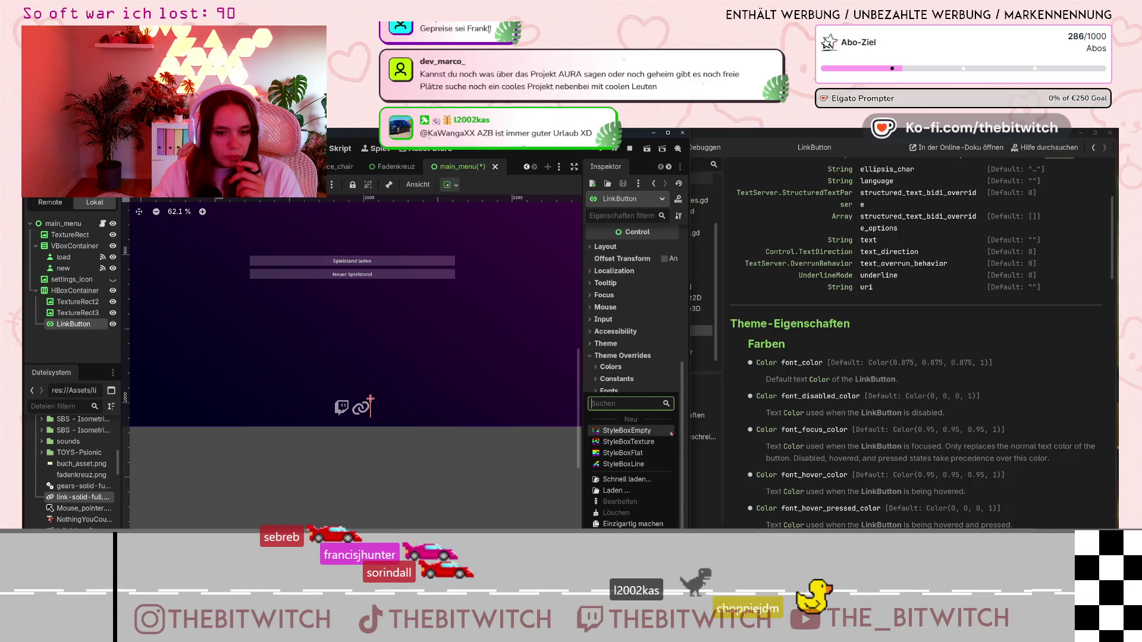
left_click(639, 452)
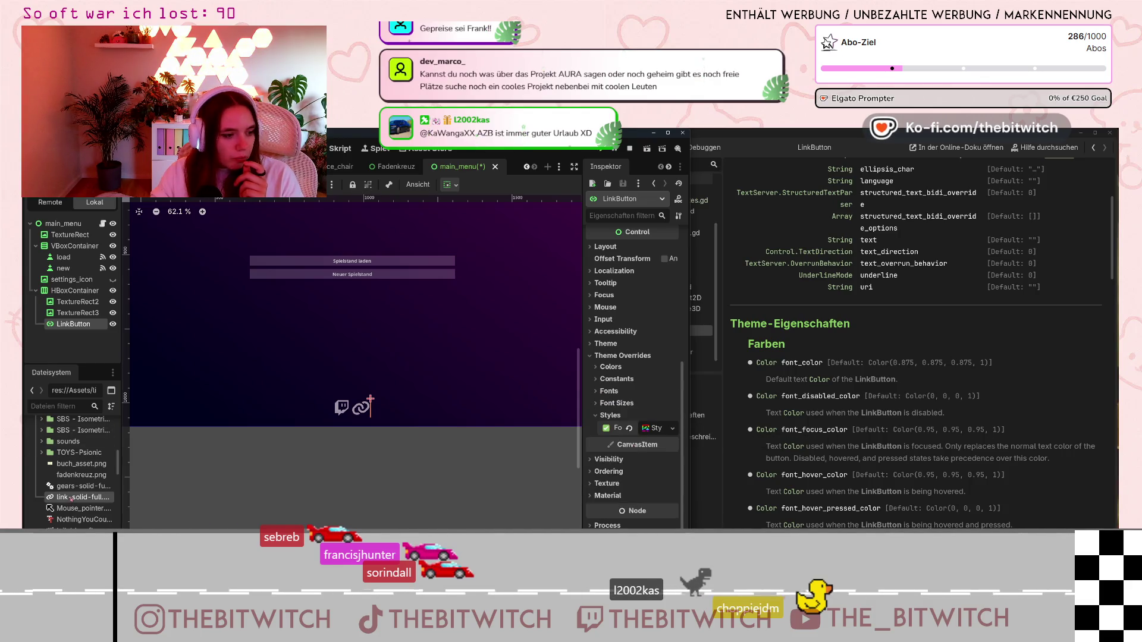
mouse_move(71, 498)
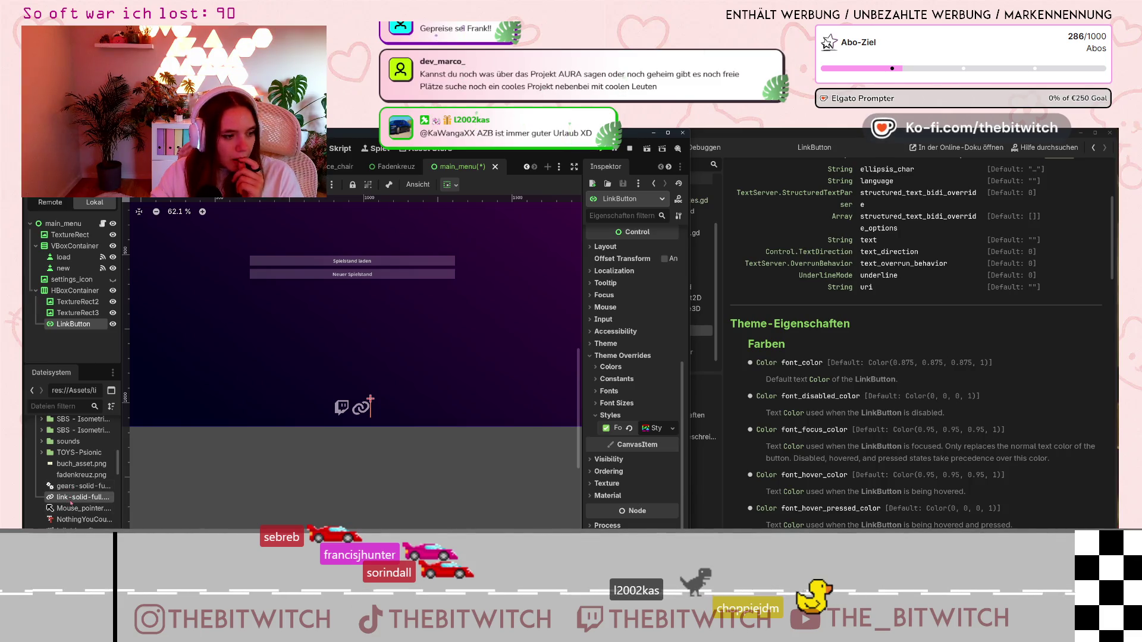
left_click(672, 429)
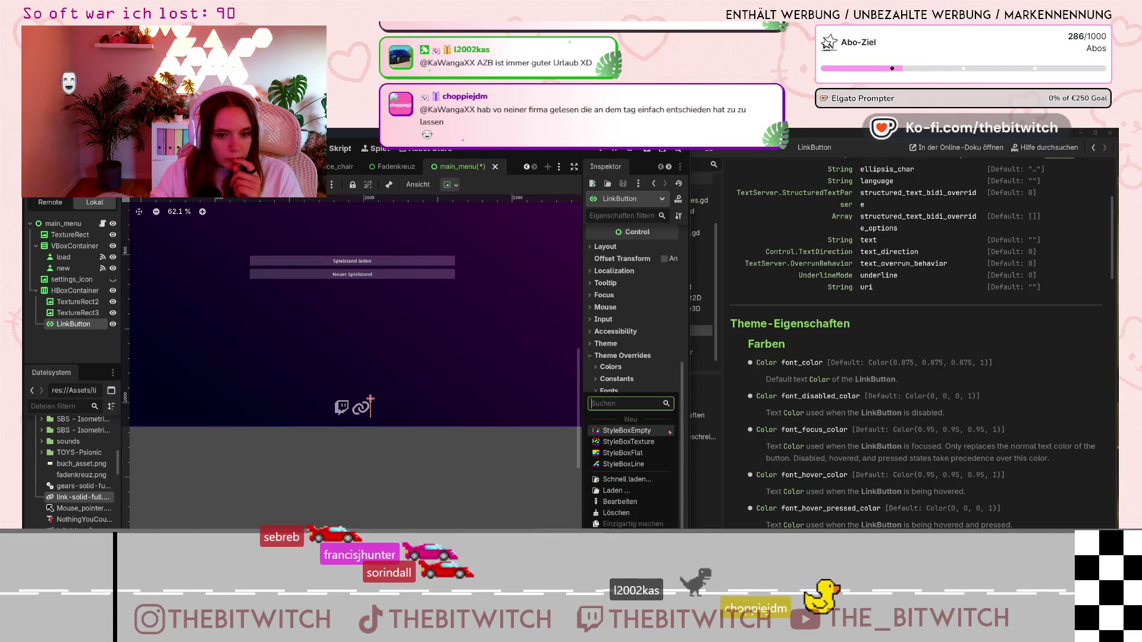
- Switch the Focus style to a New StyleBoxTexture using link-solid-full.svg as its texture
left_click(666, 441)
scroll(664, 387, "down", 2)
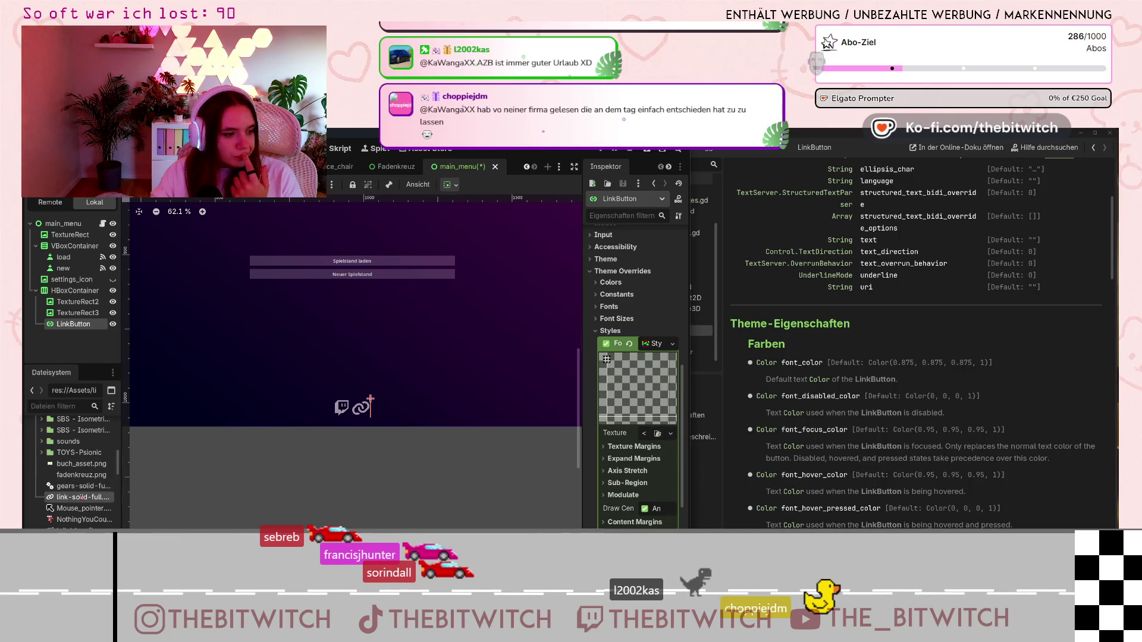
left_click_drag(81, 498, 648, 433)
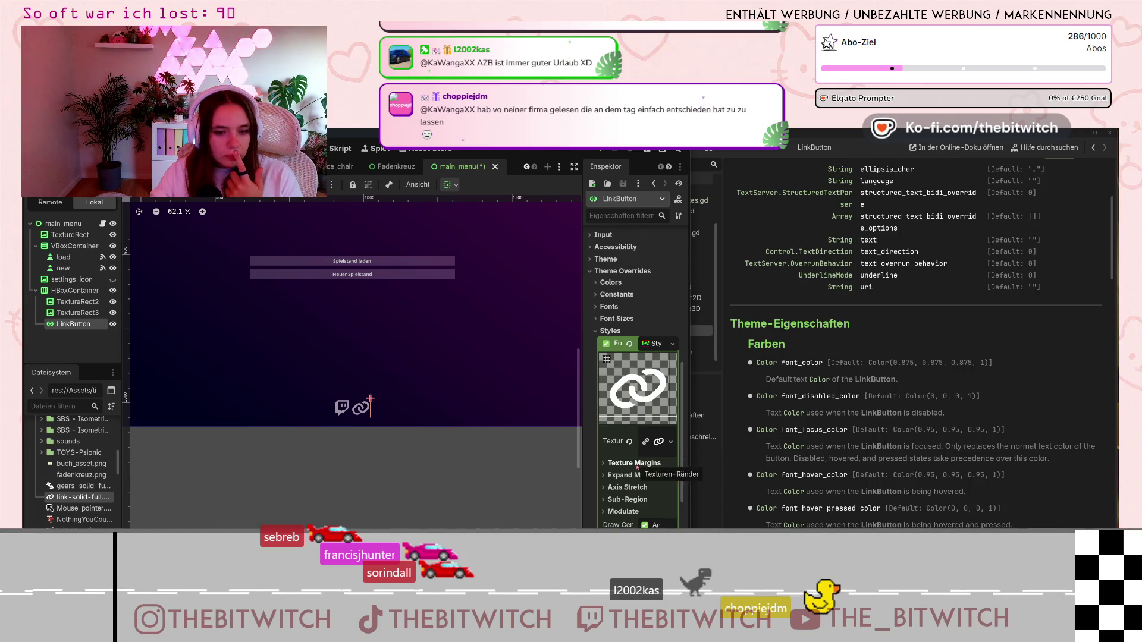
scroll(379, 410, "up", 5)
scroll(382, 429, "down", 4)
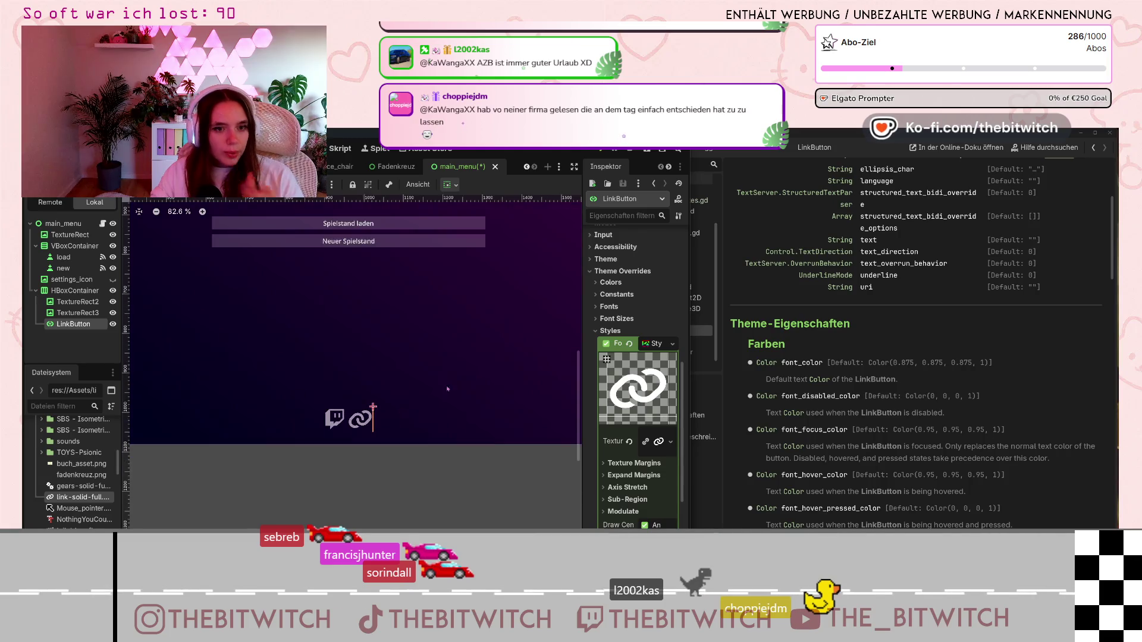
scroll(616, 329, "up", 10)
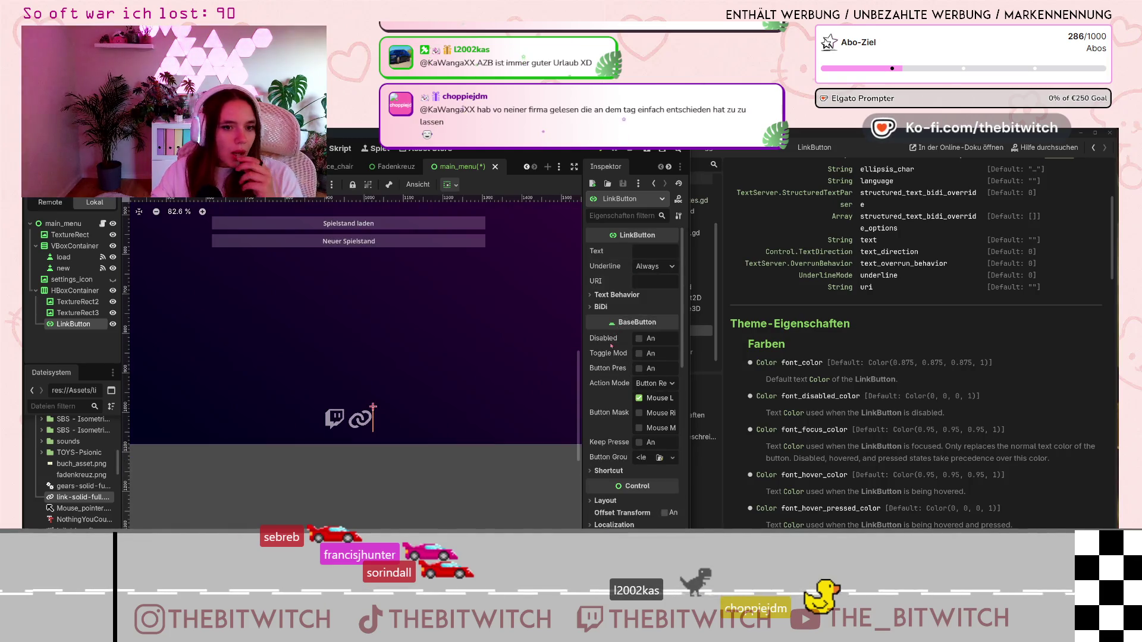
- Type test text 'ggf' into the LinkButton's text, then clear it
left_click(649, 251)
type("ggf")
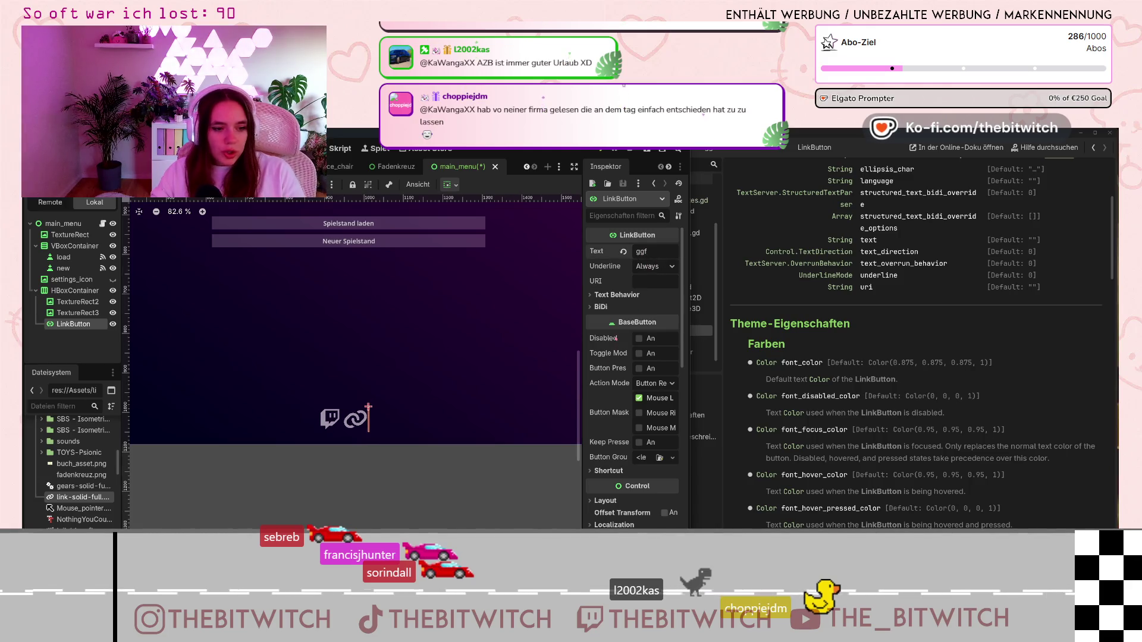
key("BackSpace")
key("BackSpace")
key("BackSpace")
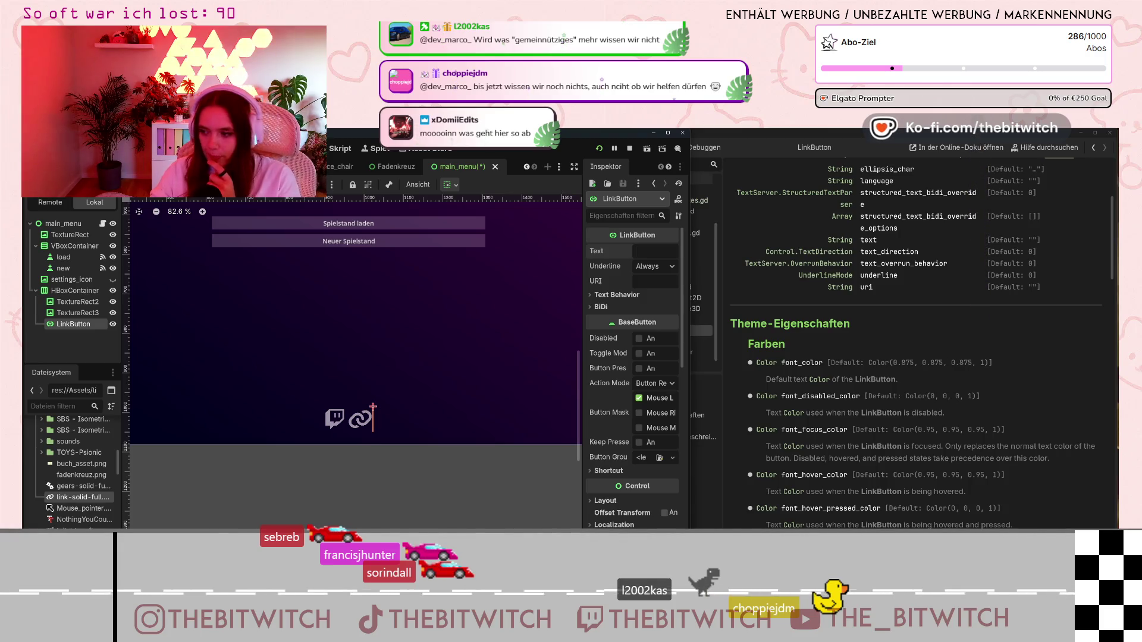
left_click(654, 251)
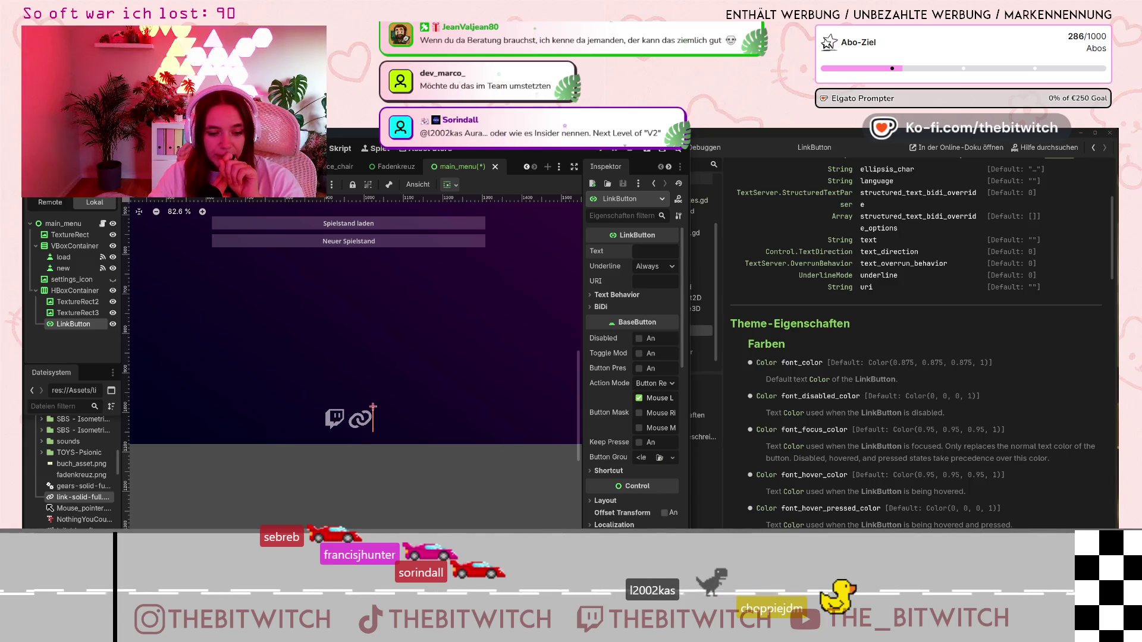
left_click(654, 251)
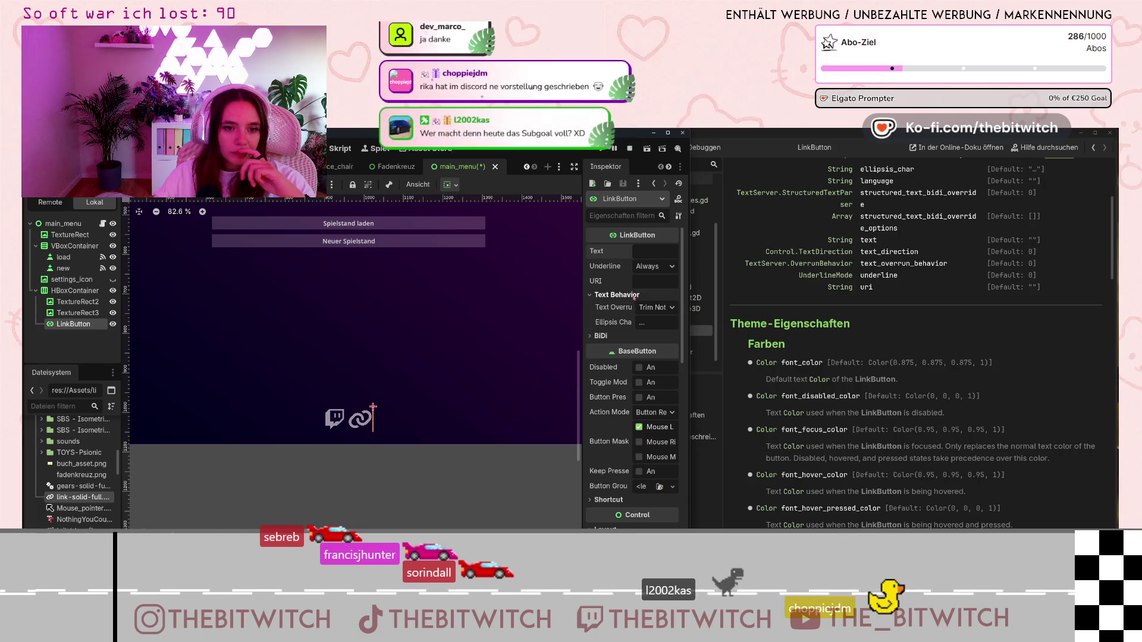
scroll(630, 333, "down", 10)
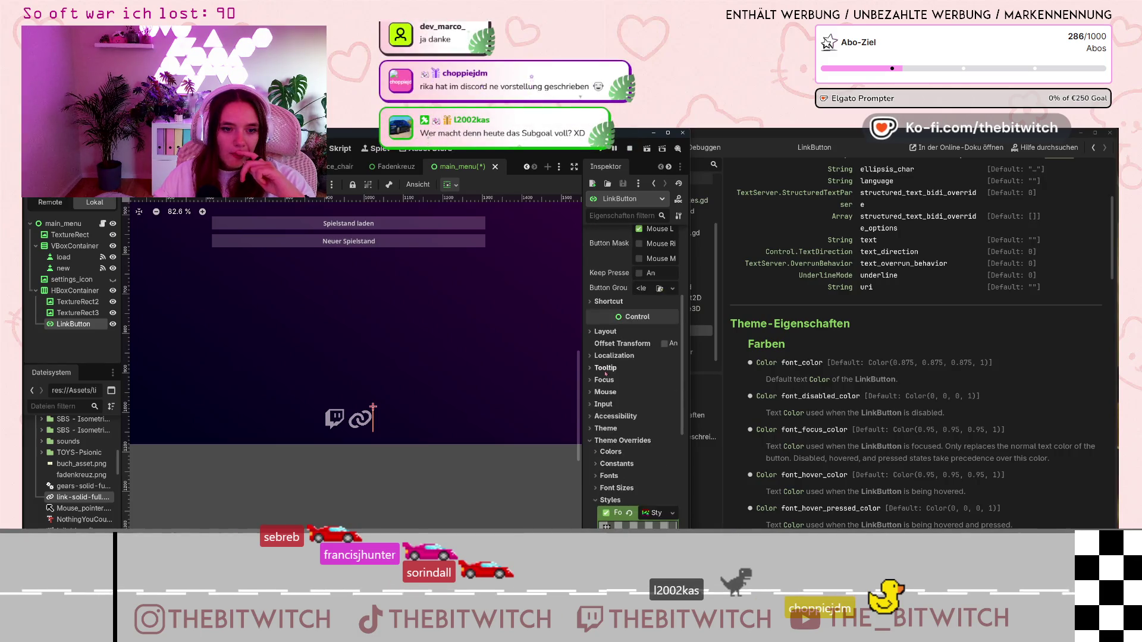
scroll(636, 375, "down", 4)
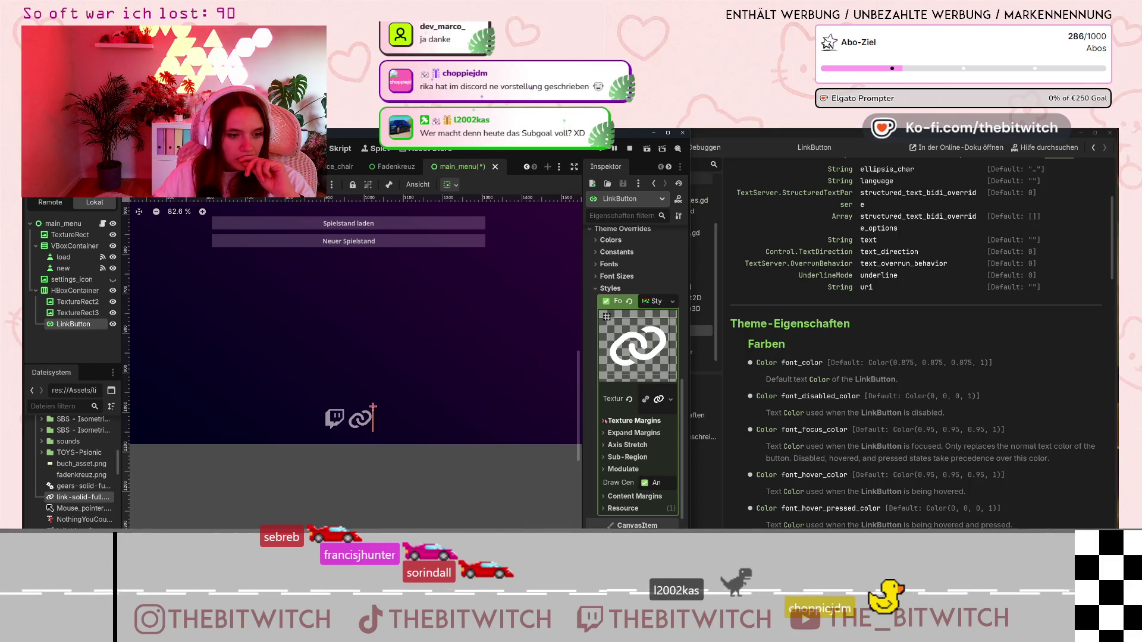
scroll(402, 399, "down", 6)
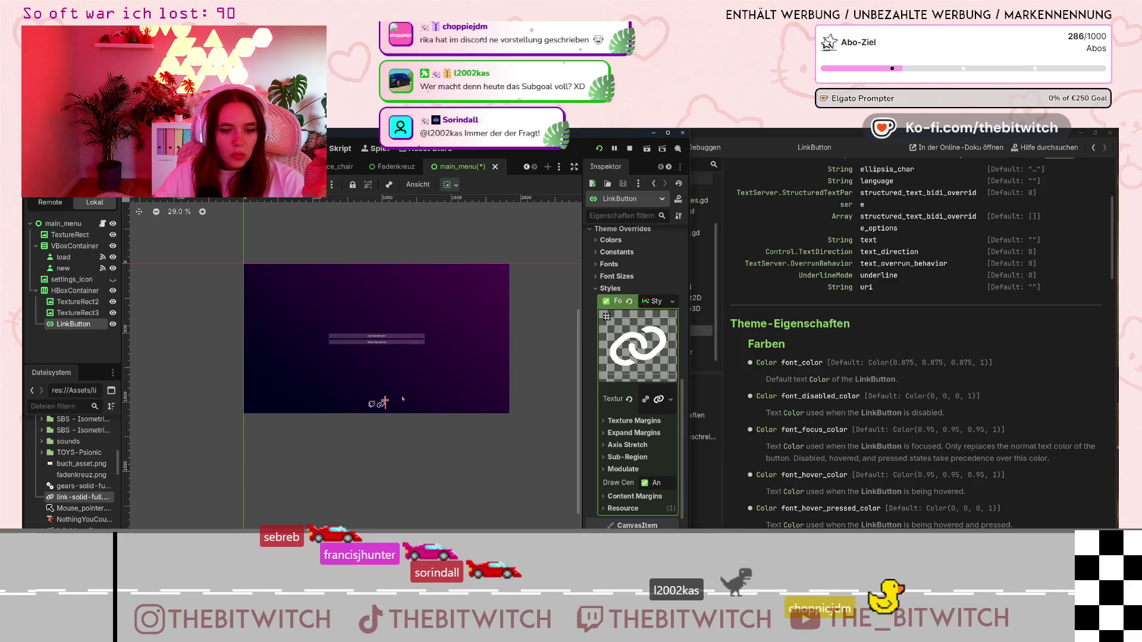
scroll(402, 398, "down", 7)
scroll(426, 412, "up", 15)
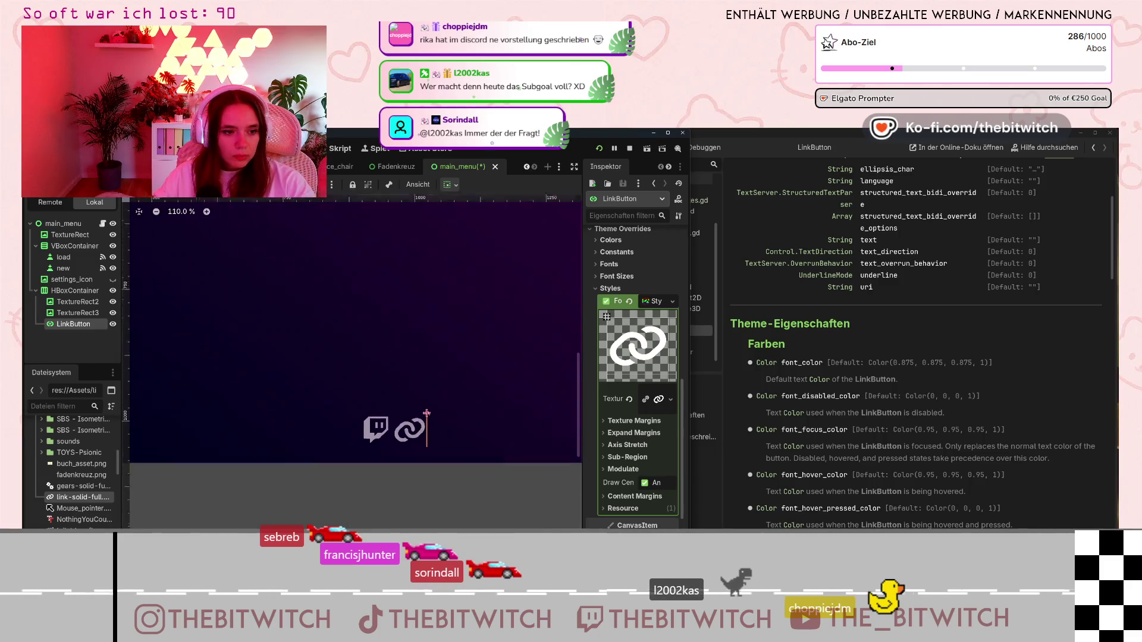
scroll(437, 415, "up", 18)
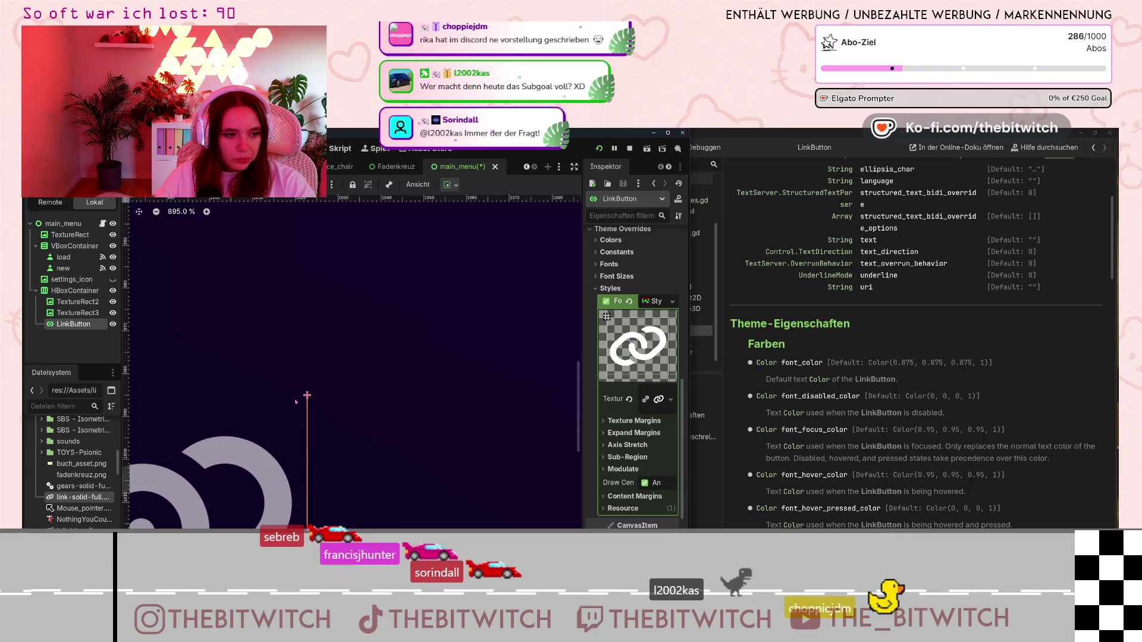
scroll(296, 402, "down", 20)
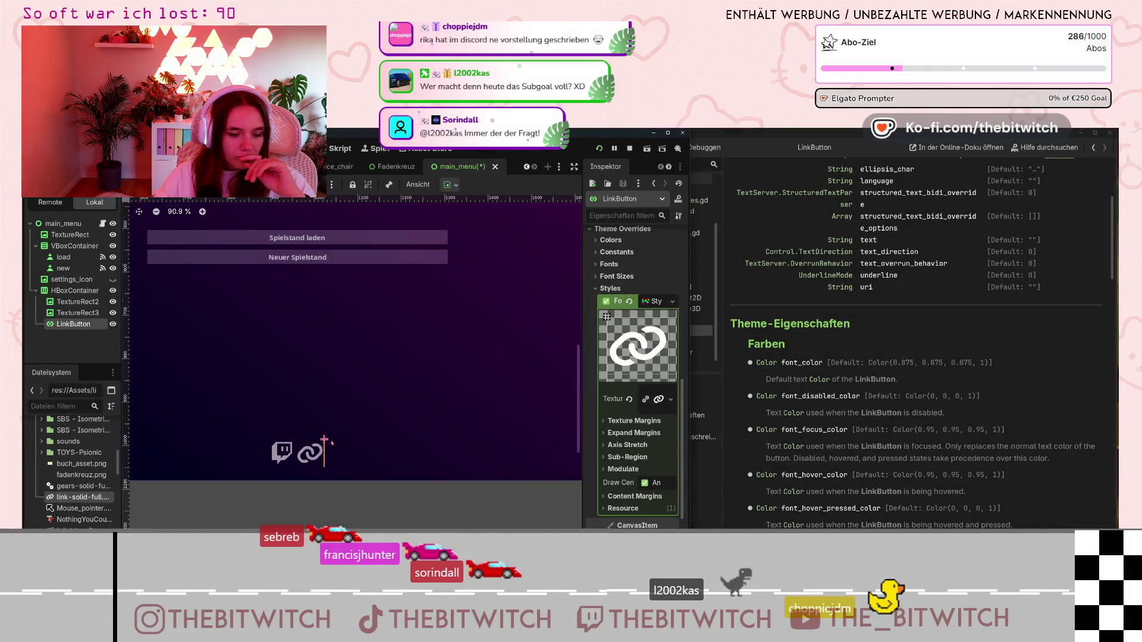
scroll(331, 443, "up", 1)
mouse_move(73, 323)
left_mouse_down()
mouse_move(71, 280)
mouse_move(70, 292)
mouse_move(33, 297)
left_mouse_up()
scroll(236, 352, "down", 15)
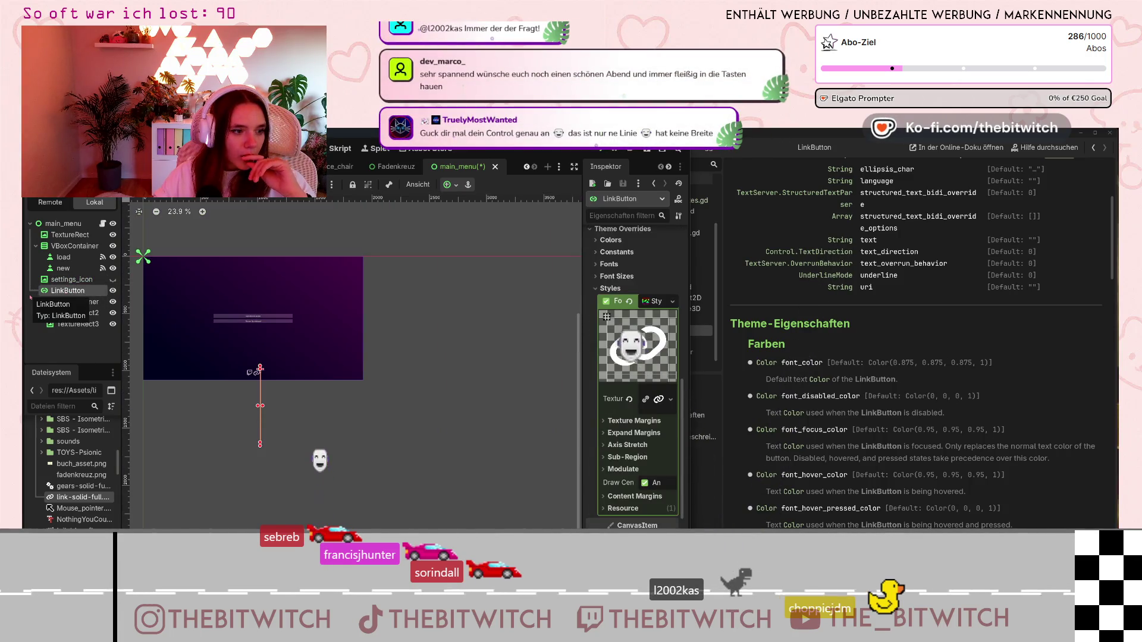
scroll(229, 410, "up", 7)
mouse_move(278, 489)
left_mouse_down()
mouse_move(383, 489)
mouse_move(329, 380)
left_mouse_up()
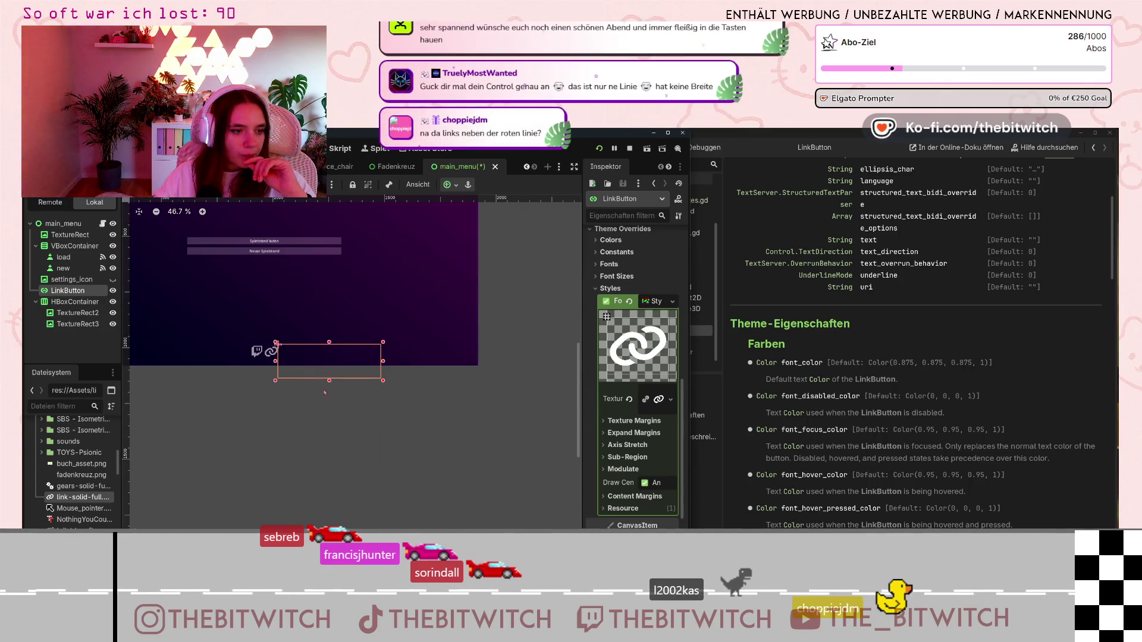
left_click_drag(54, 294, 77, 329)
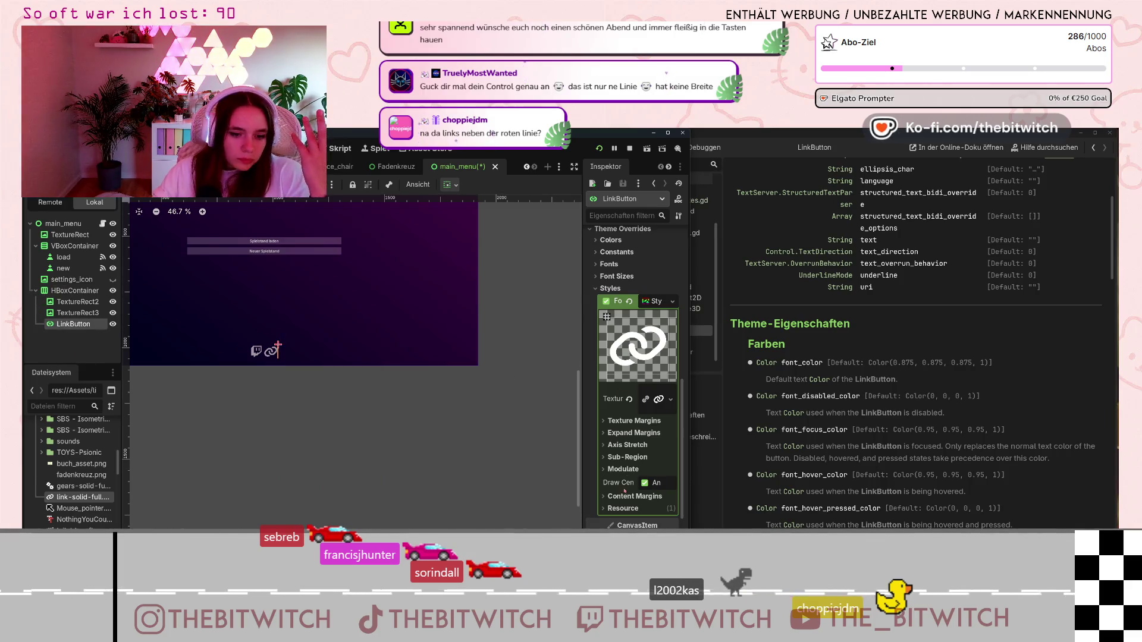
left_click(622, 509)
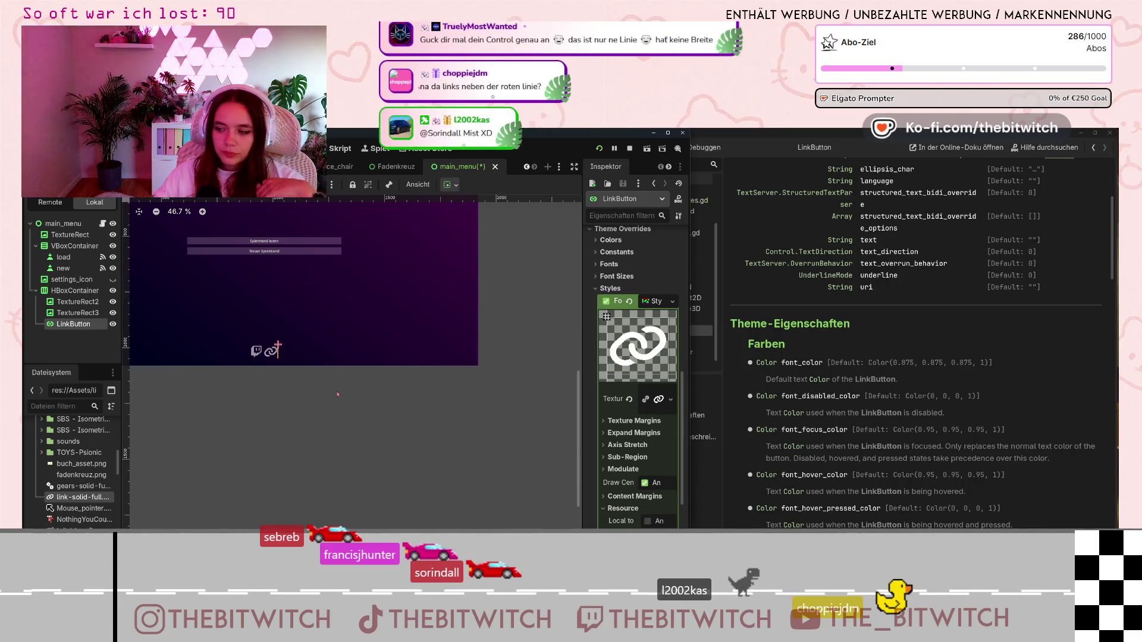
scroll(256, 351, "up", 8)
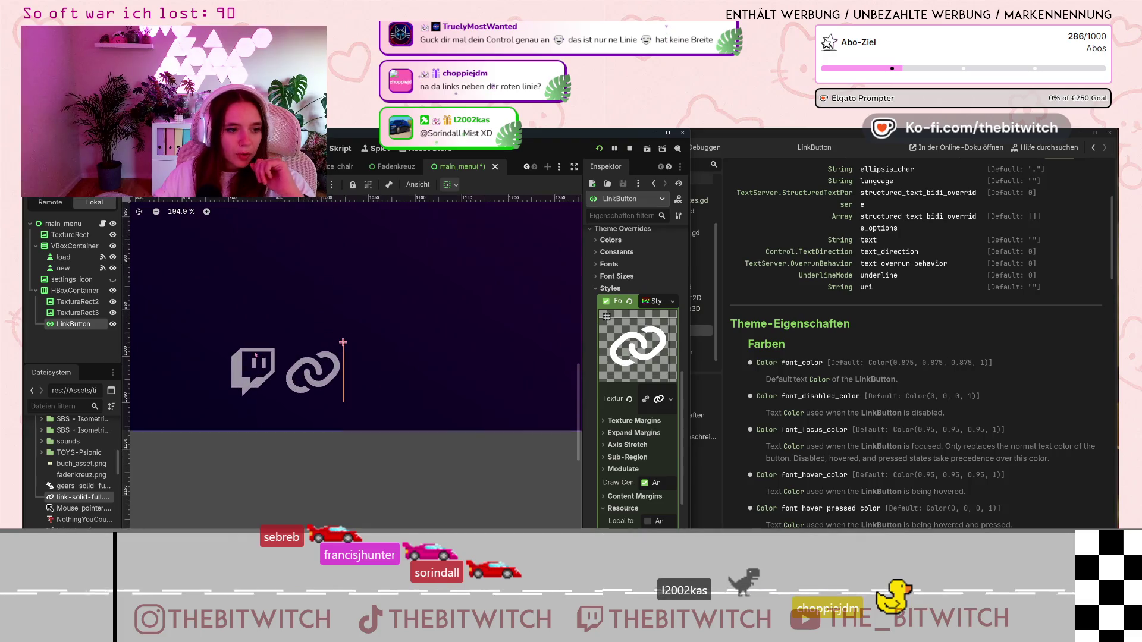
scroll(625, 362, "up", 5)
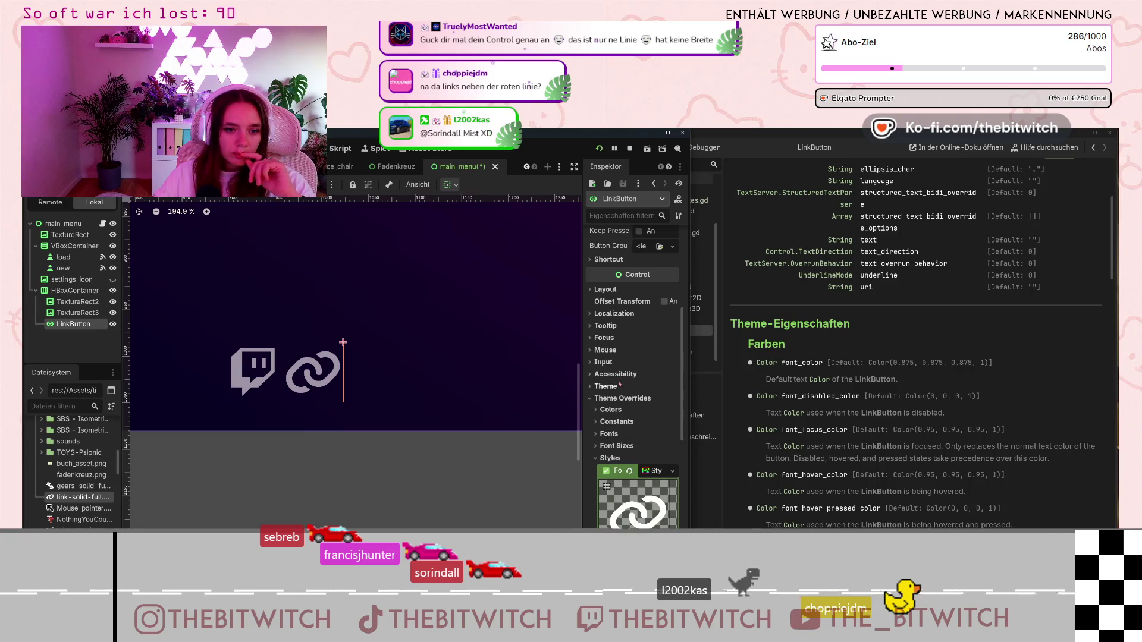
scroll(616, 390, "up", 5)
scroll(611, 402, "up", 1)
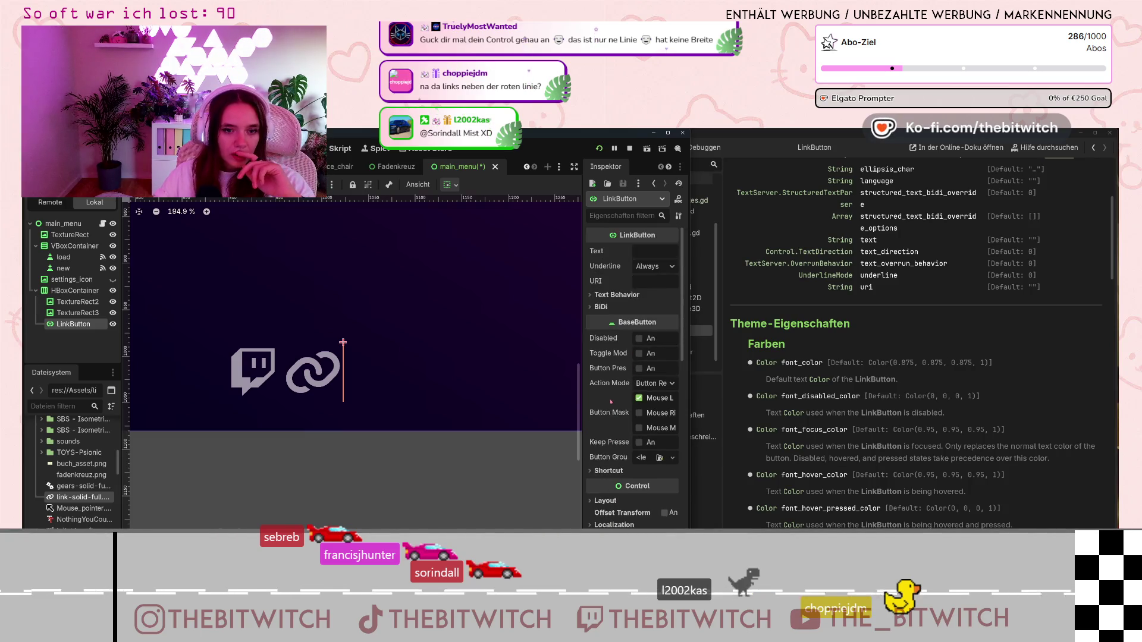
scroll(600, 424, "down", 3)
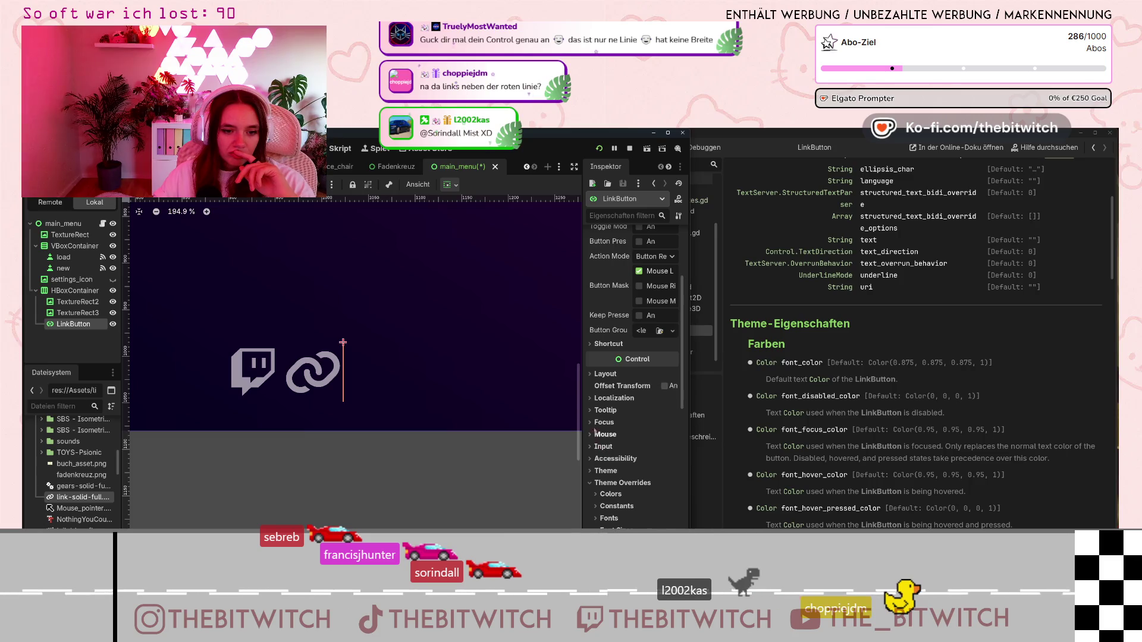
scroll(594, 419, "down", 1)
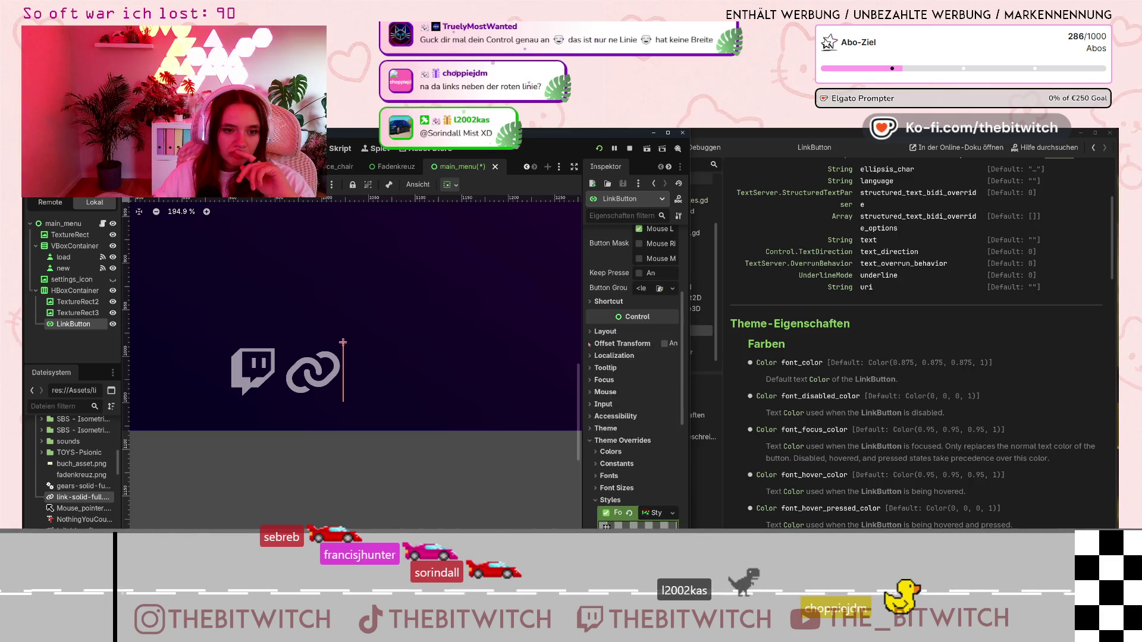
left_click(605, 331)
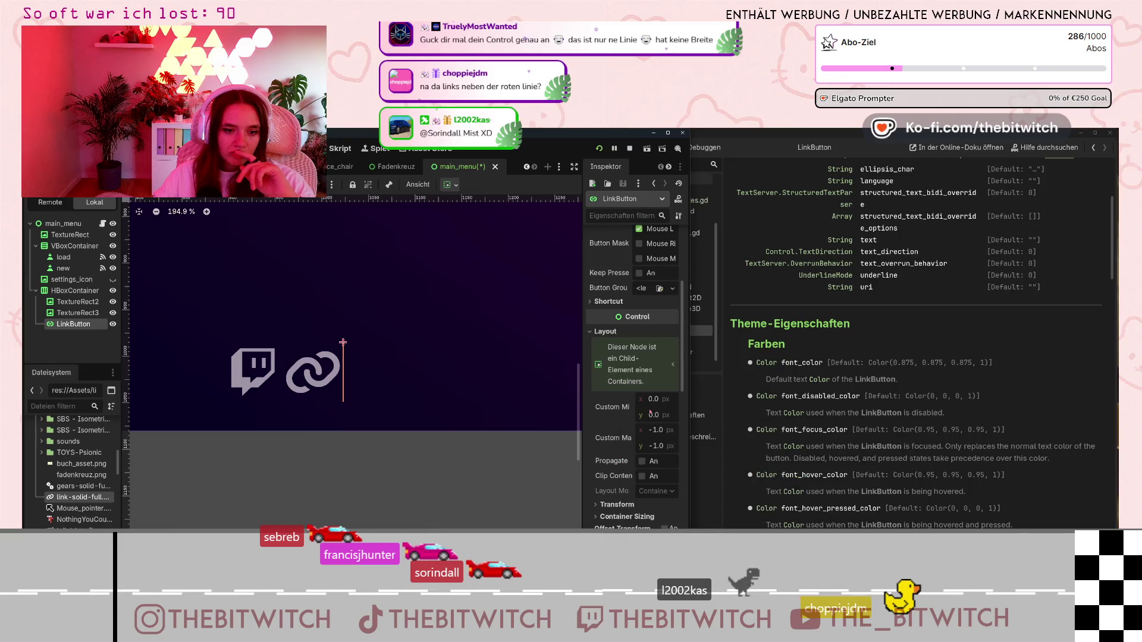
scroll(602, 501, "down", 4)
scroll(601, 434, "down", 2)
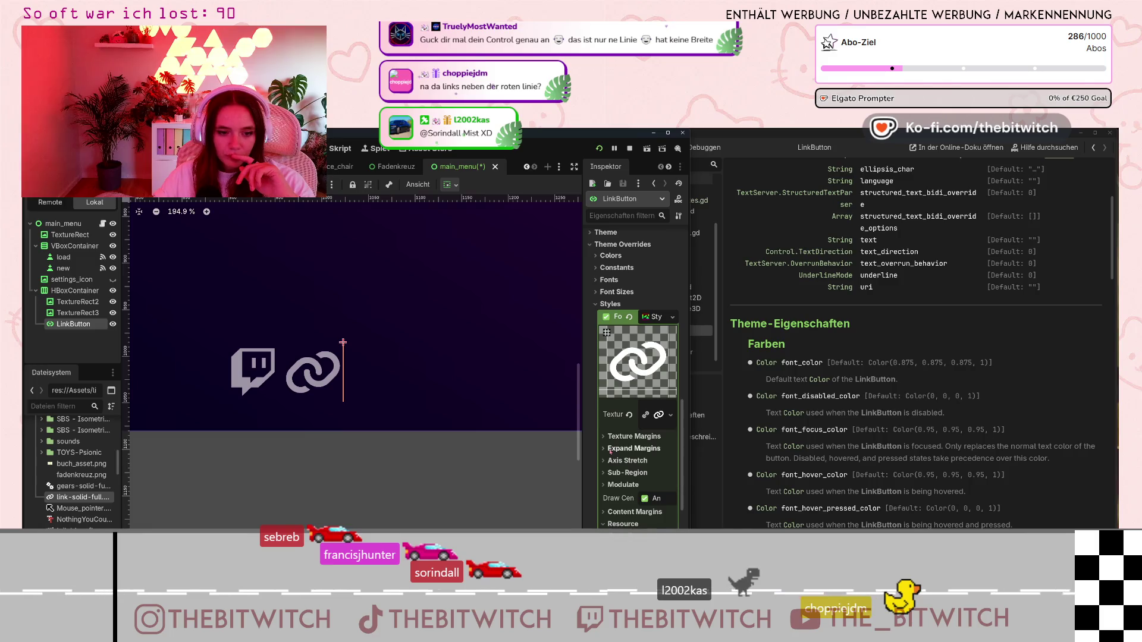
scroll(610, 453, "down", 2)
scroll(610, 453, "down", 2)
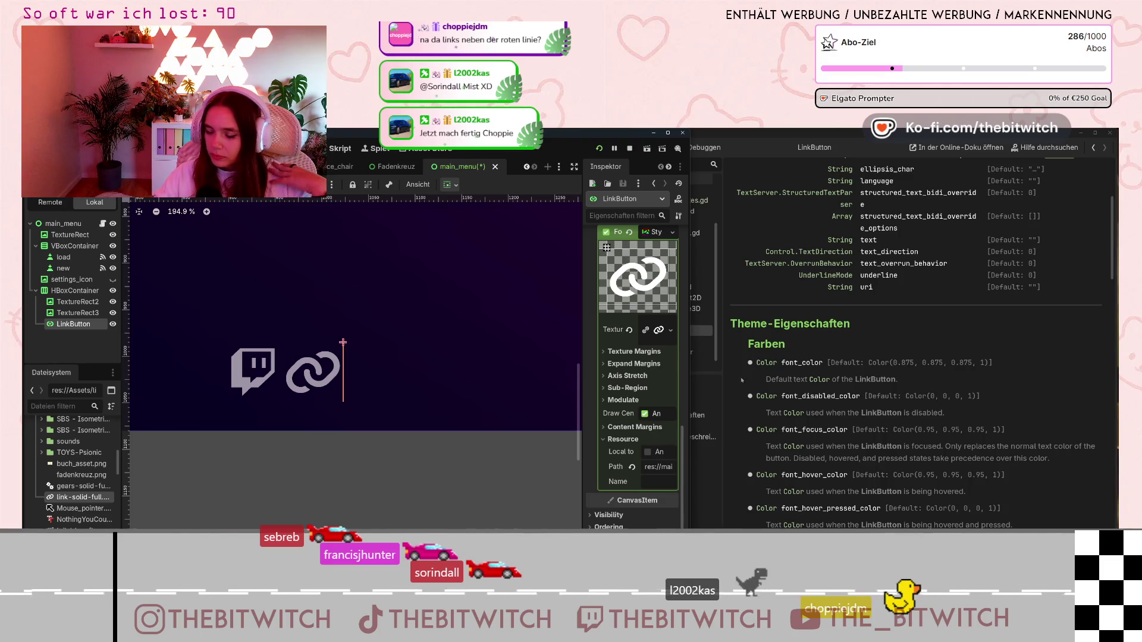
left_click(112, 321)
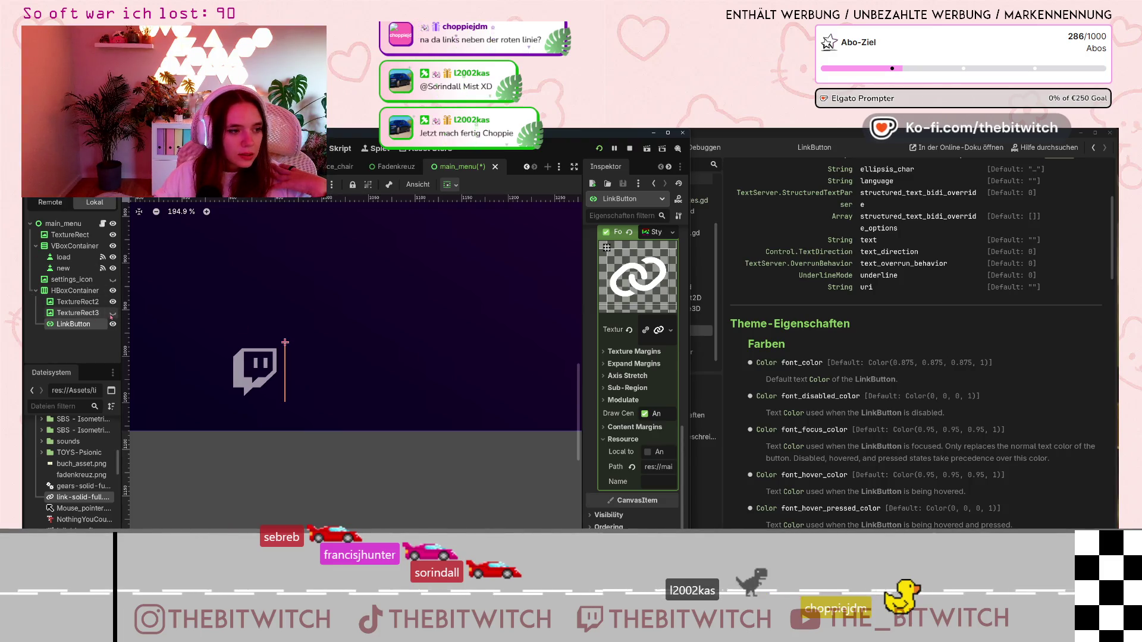
left_click(111, 320)
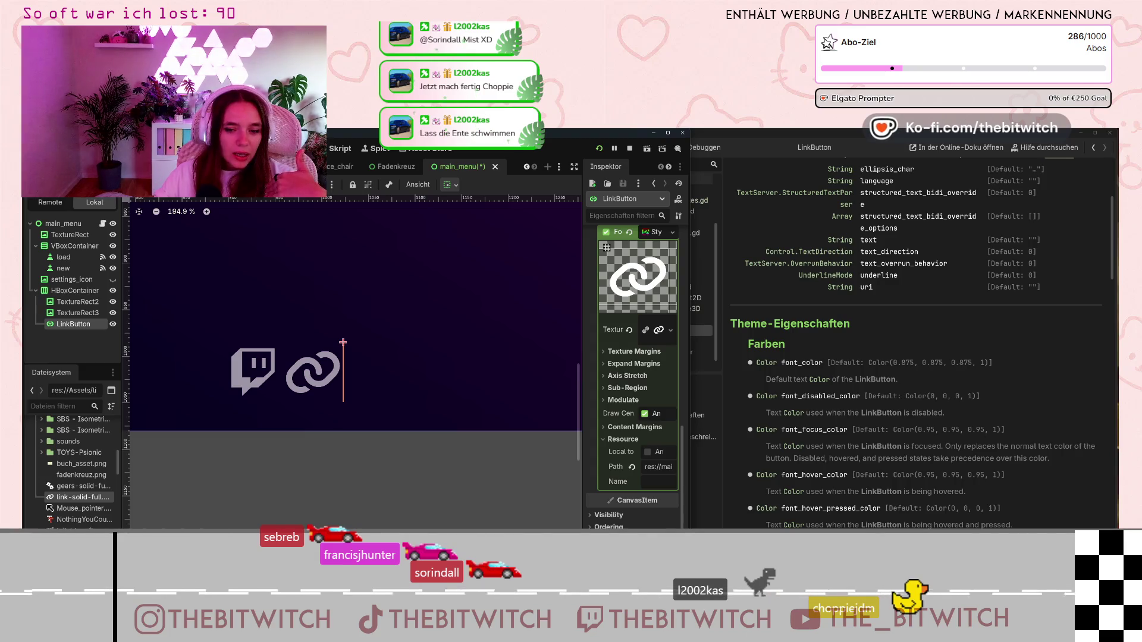
- Bring the LinkButton help page to the front and scroll down to its Stile and Enumerationen sections
key("ctrl+F3")
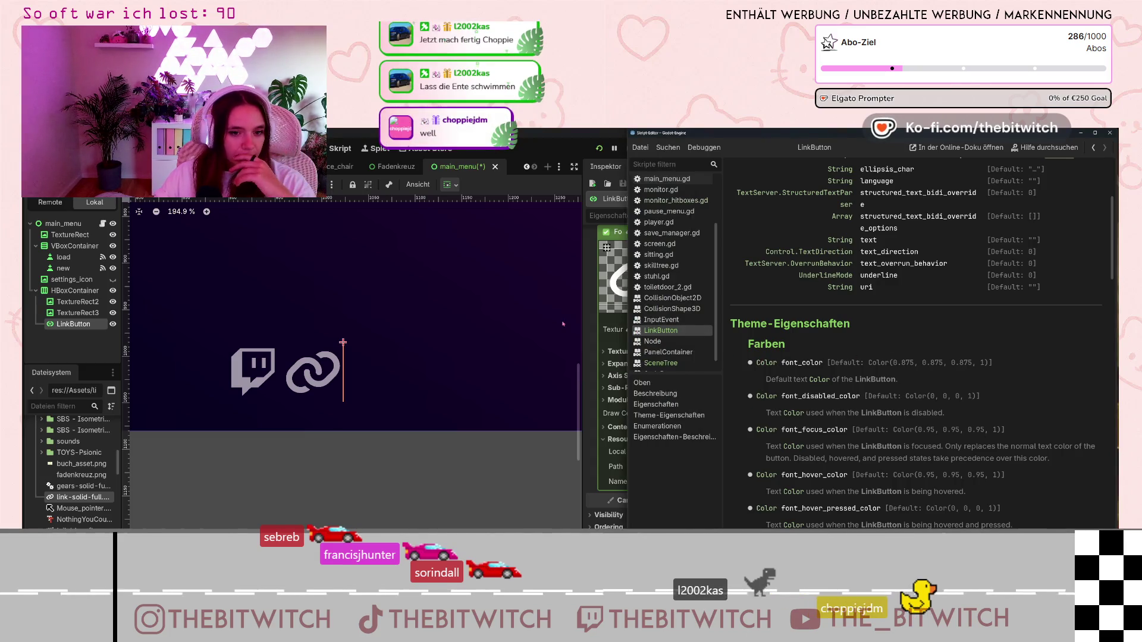
scroll(915, 387, "down", 3)
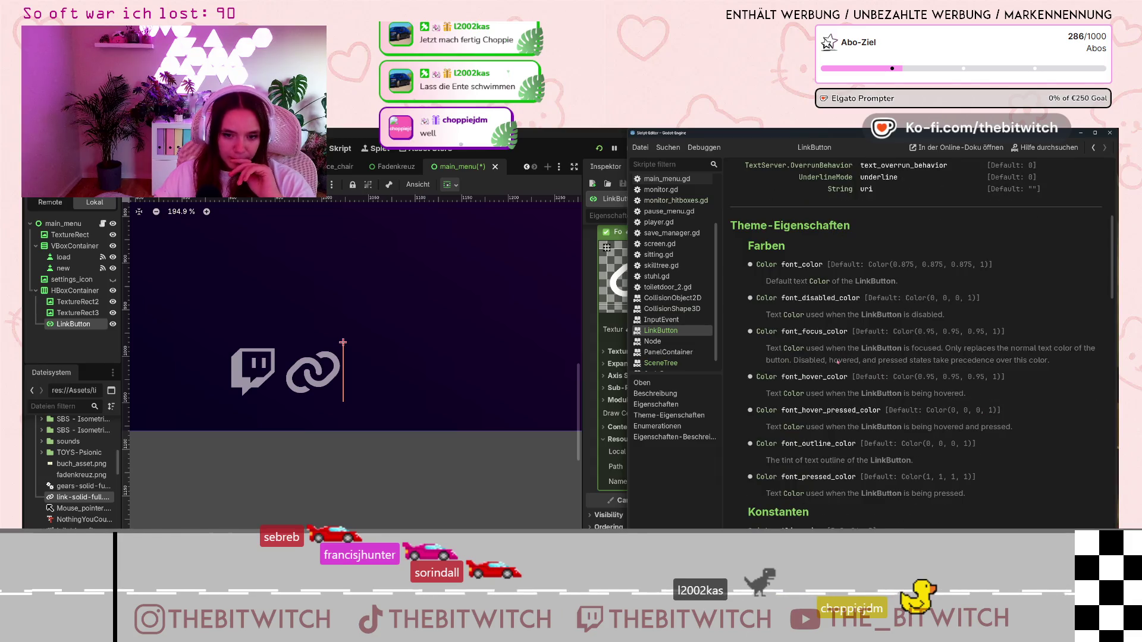
scroll(838, 361, "down", 4)
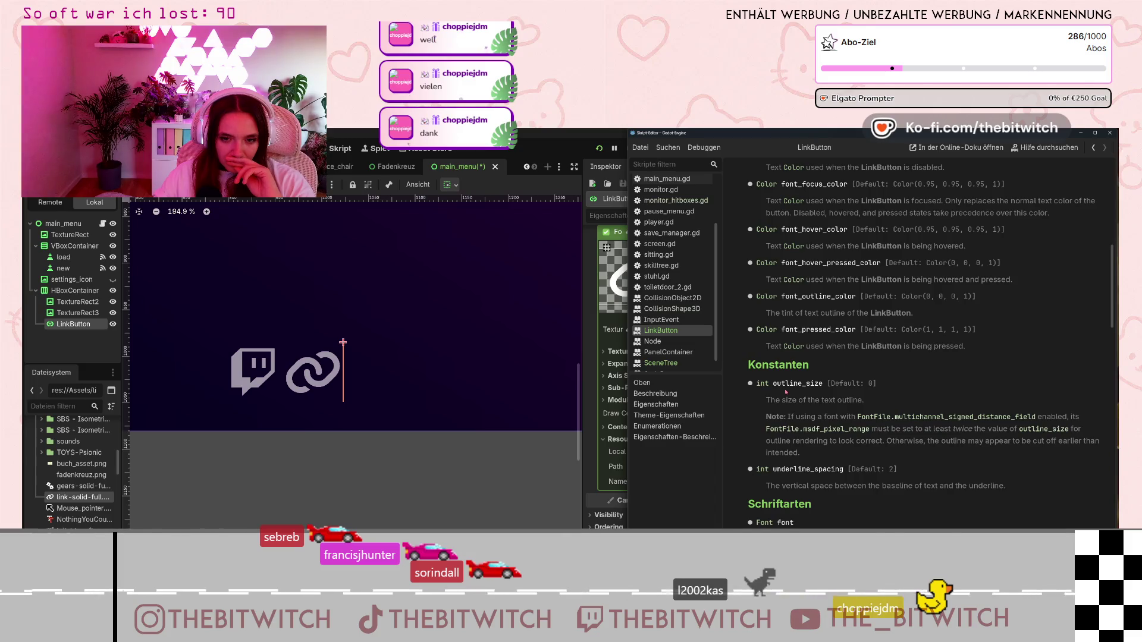
scroll(785, 392, "down", 4)
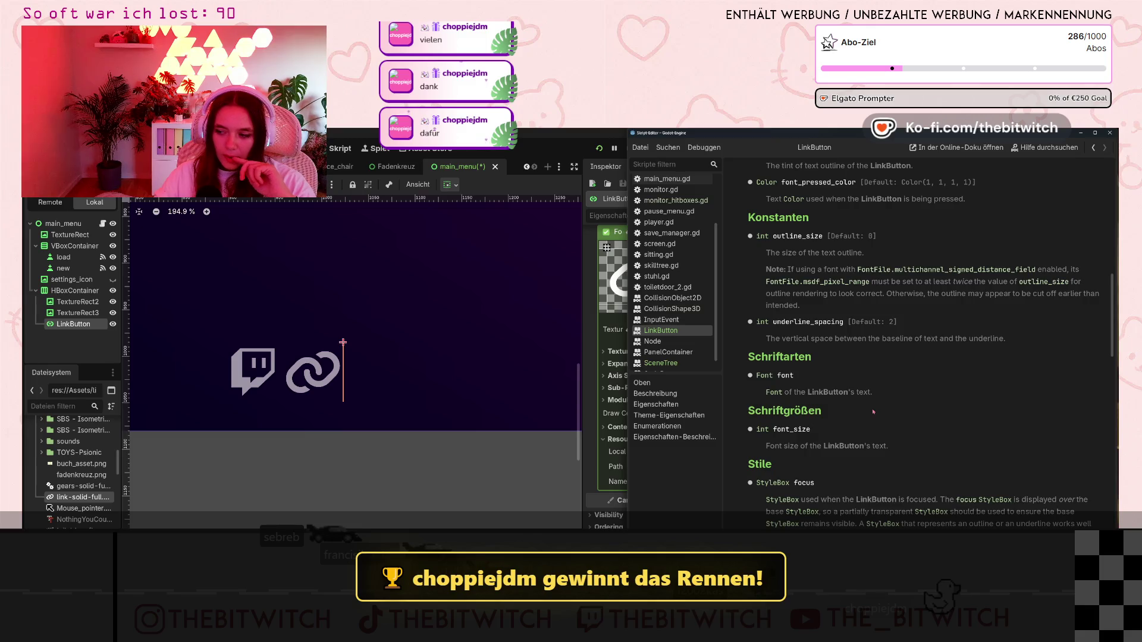
scroll(810, 392, "down", 3)
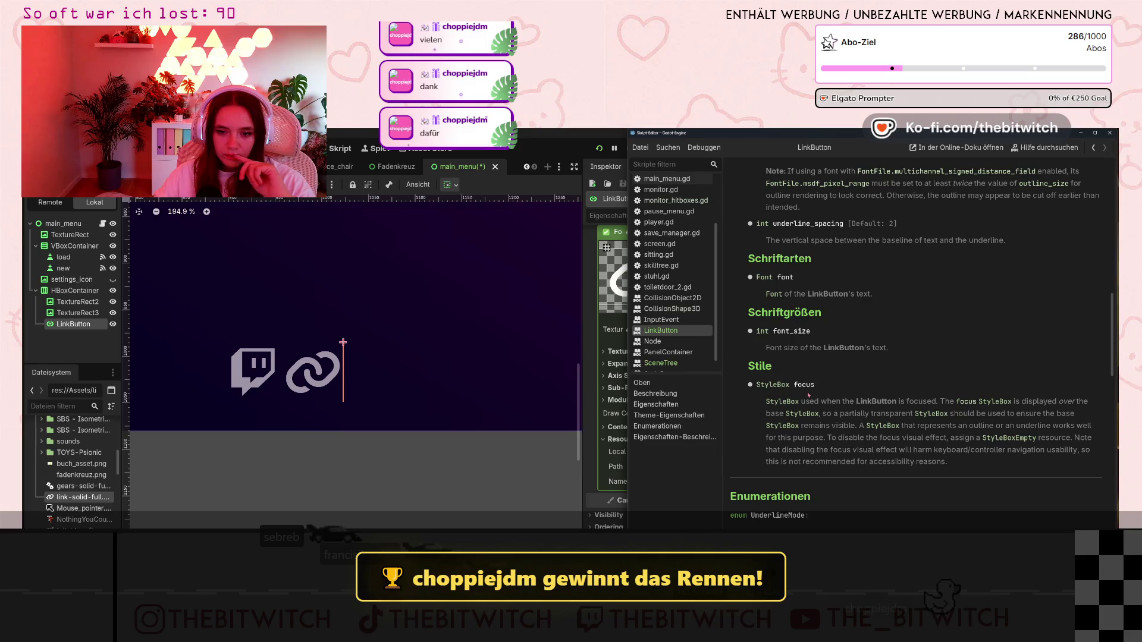
scroll(808, 394, "down", 6)
scroll(806, 398, "up", 12)
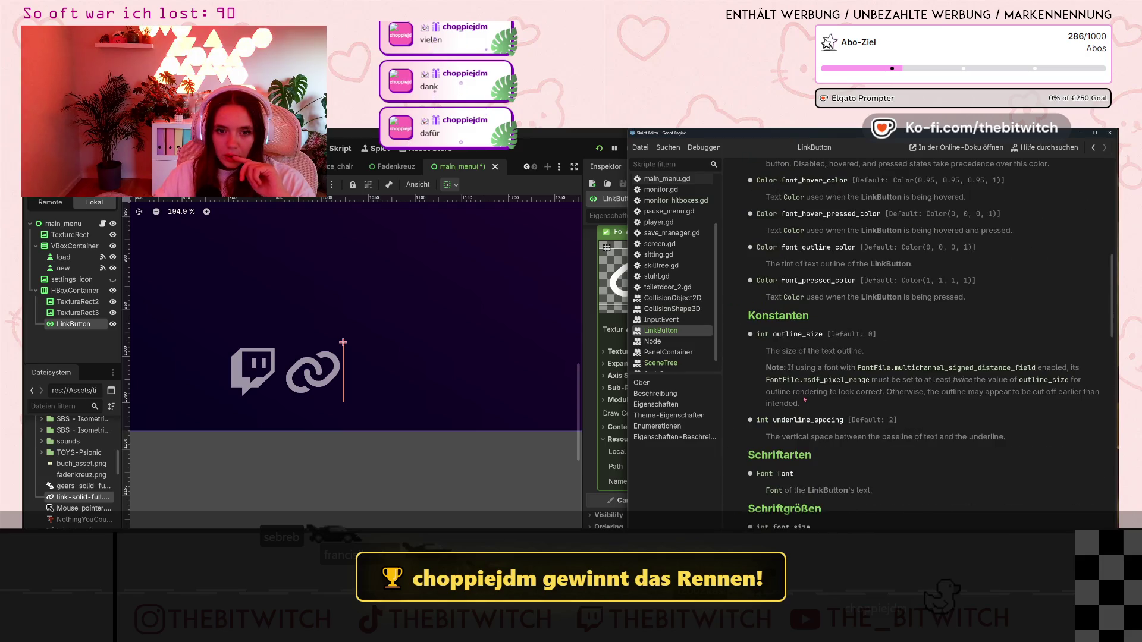
scroll(804, 399, "down", 8)
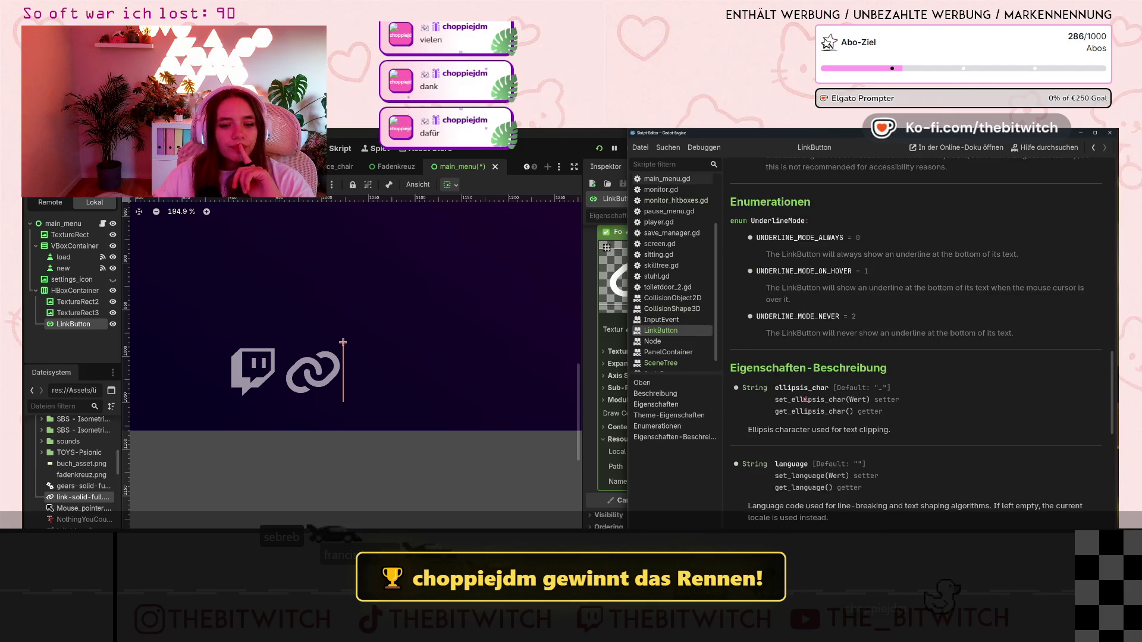
scroll(804, 400, "down", 8)
scroll(797, 401, "up", 10)
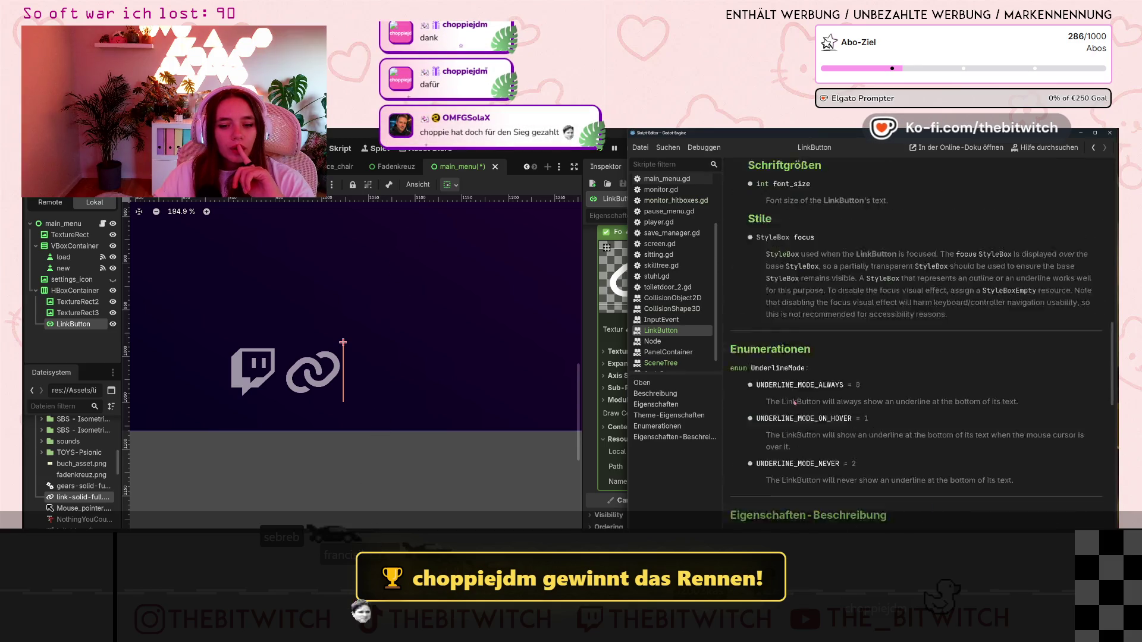
scroll(794, 403, "up", 5)
- Back in the main editor, expand and collapse the LinkButton's content margins, visibility and texture preview sections
left_click(606, 427)
left_click(606, 427)
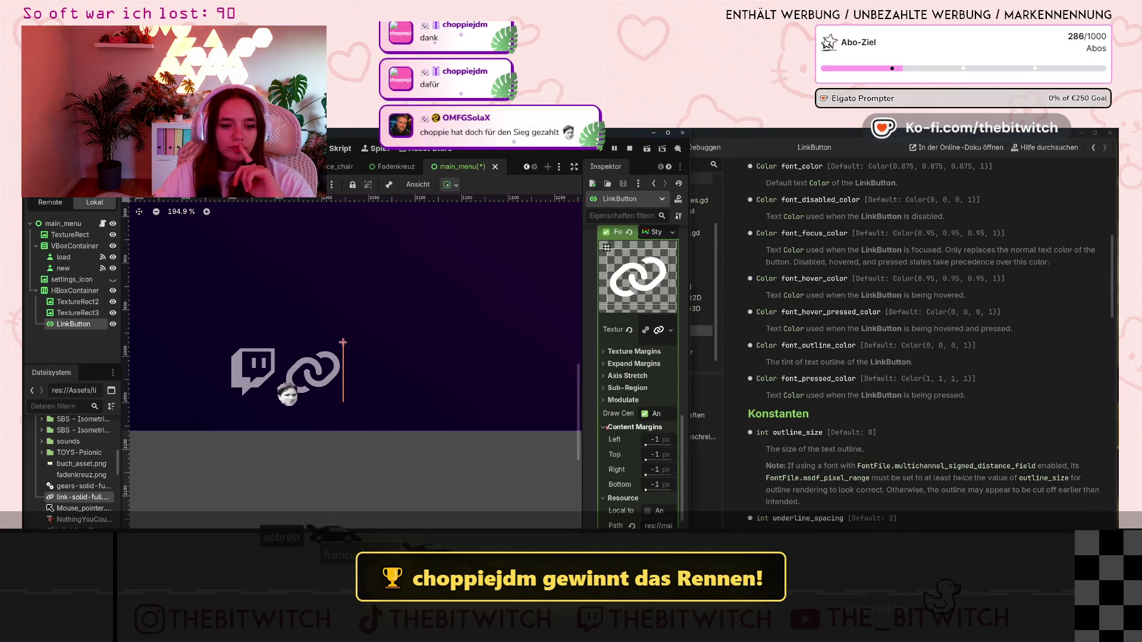
left_click(606, 427)
scroll(619, 452, "down", 2)
left_click(595, 474)
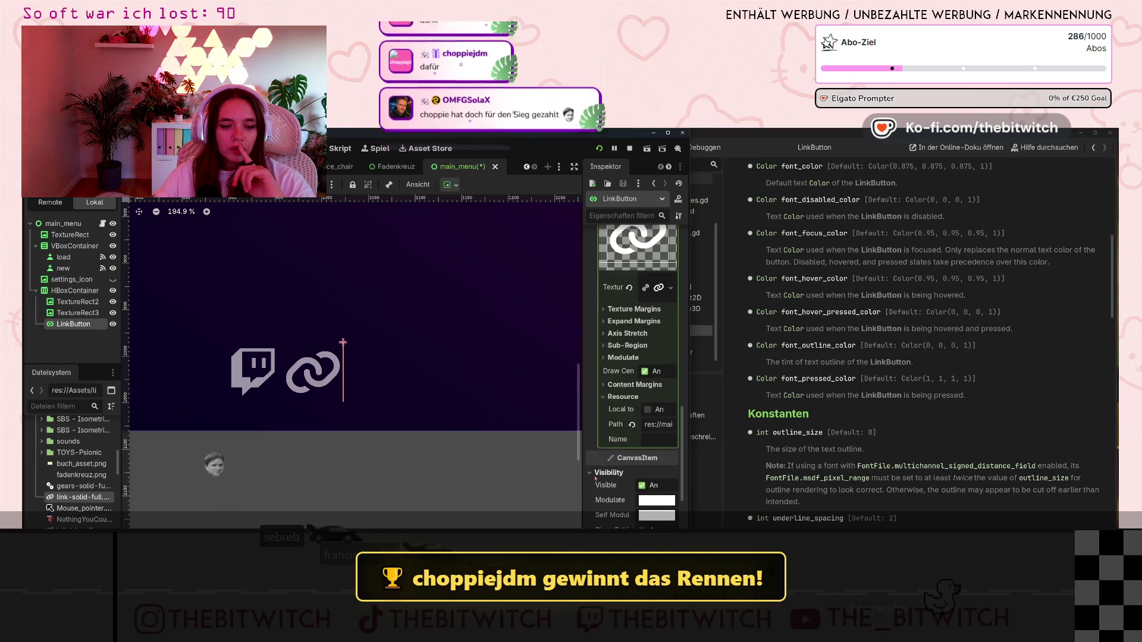
scroll(595, 478, "up", 4)
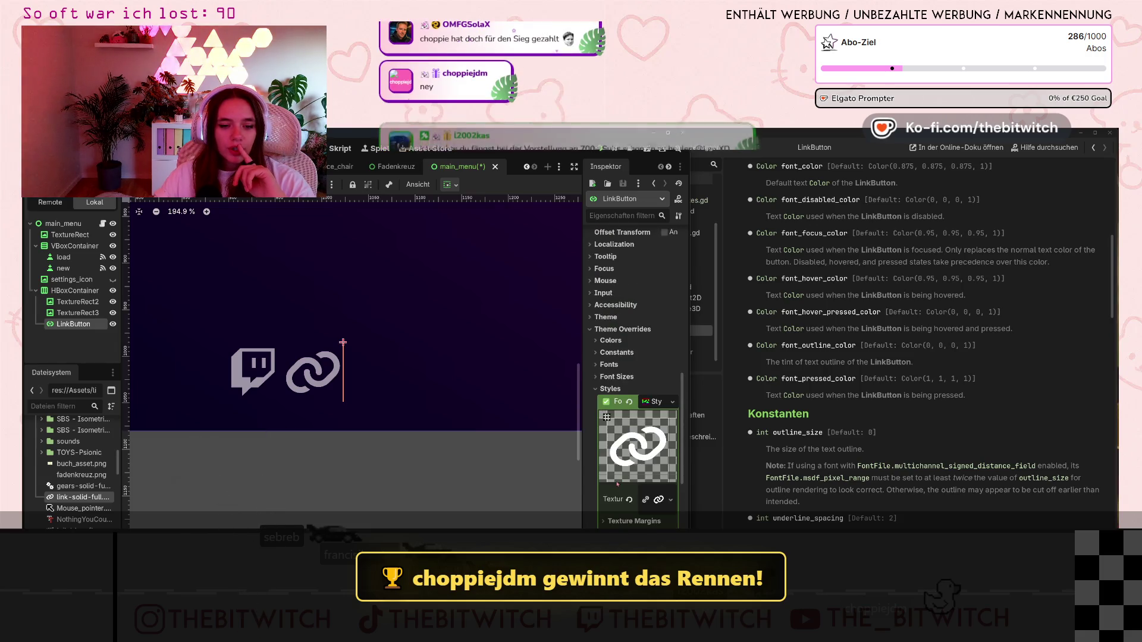
left_click(659, 406)
left_click(658, 406)
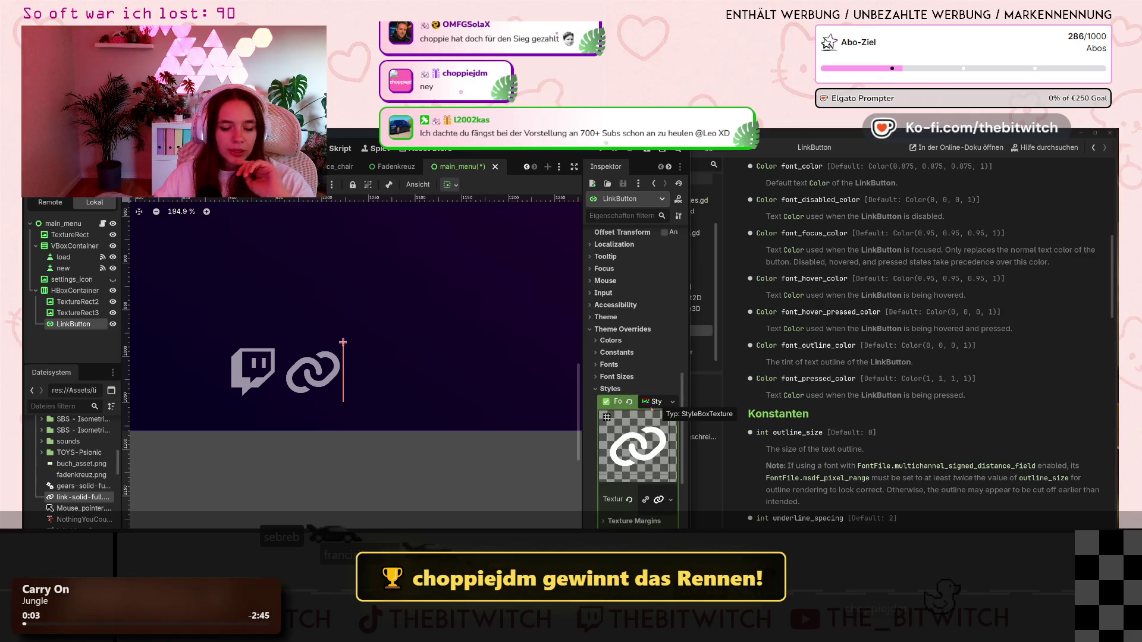
- Inspect TextureRect3's Transform: size 640 by 640 at position 644, 0
left_click(69, 312)
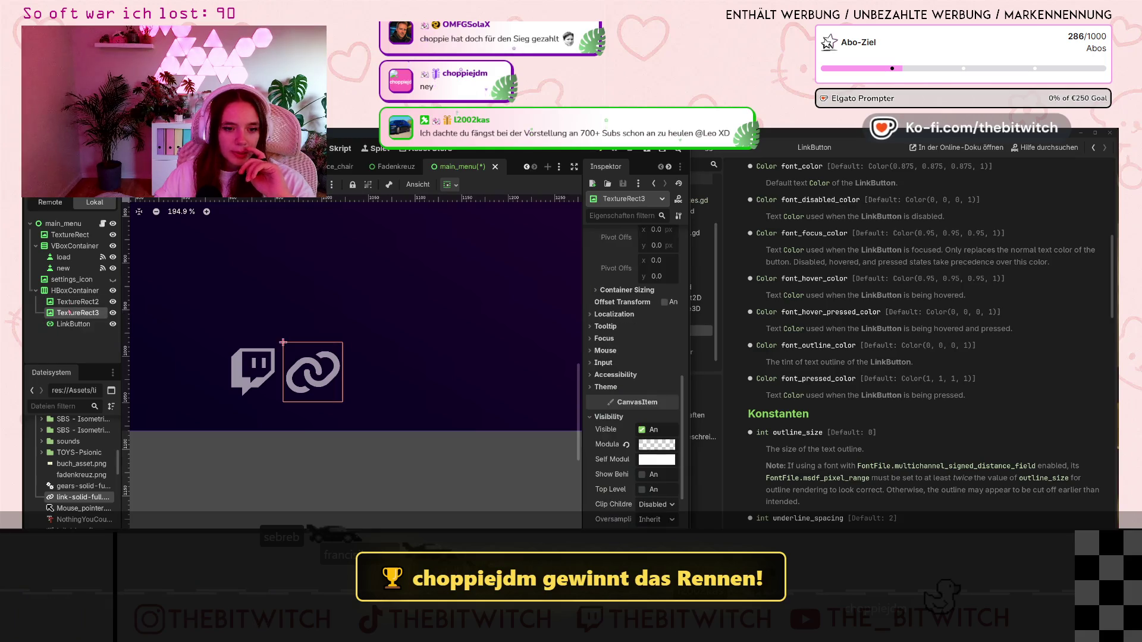
scroll(610, 405, "down", 3)
scroll(610, 405, "up", 3)
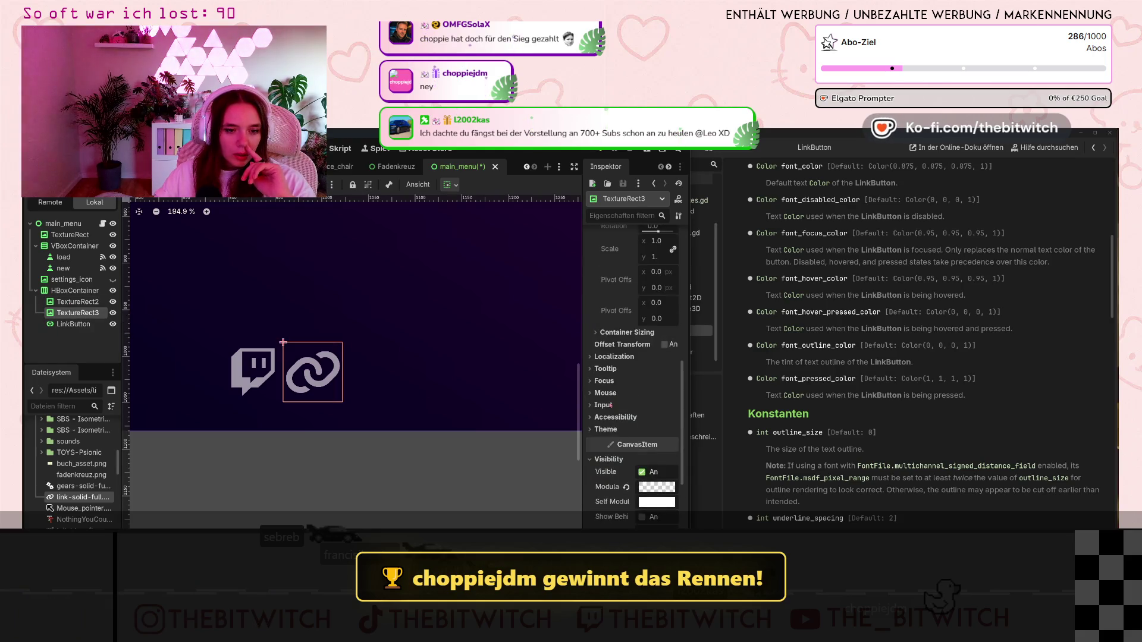
scroll(610, 399, "up", 6)
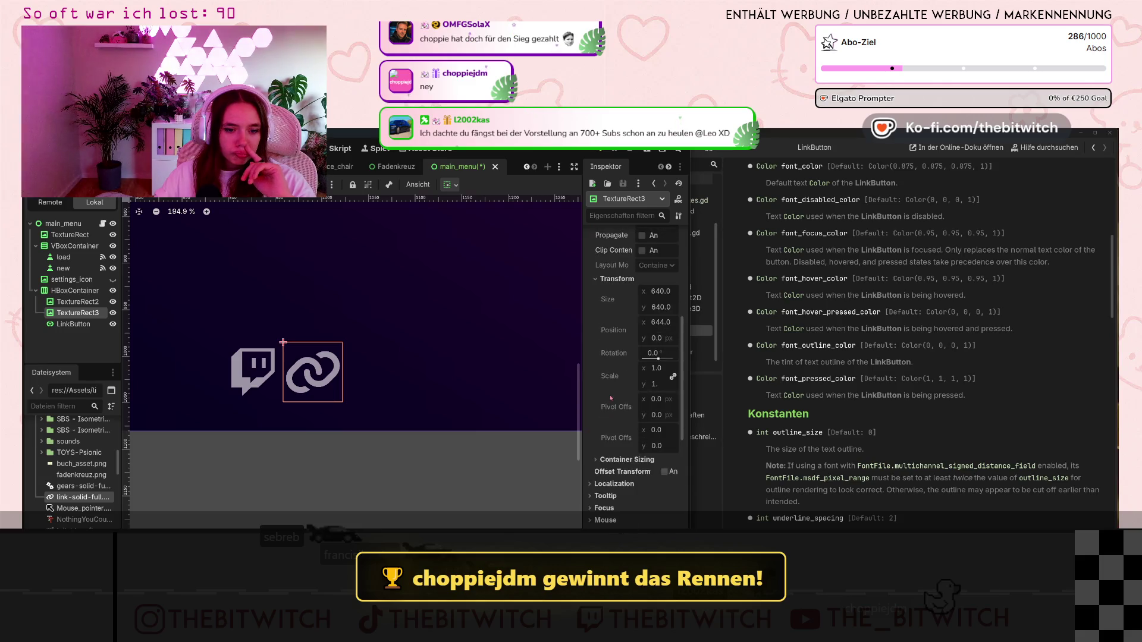
scroll(611, 397, "up", 3)
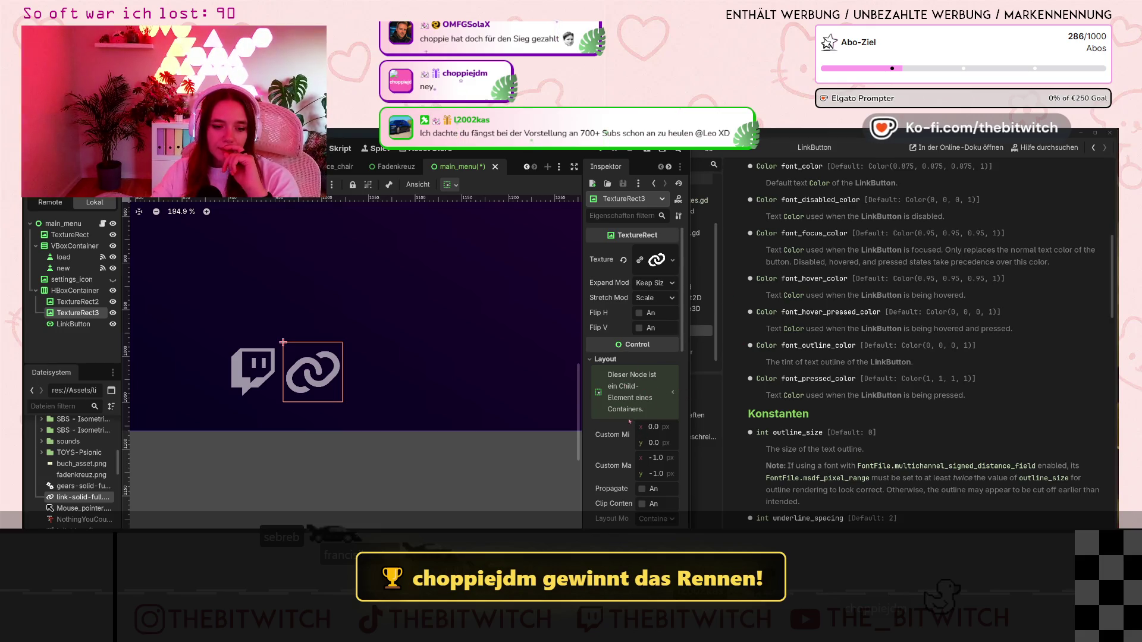
scroll(624, 434, "down", 7)
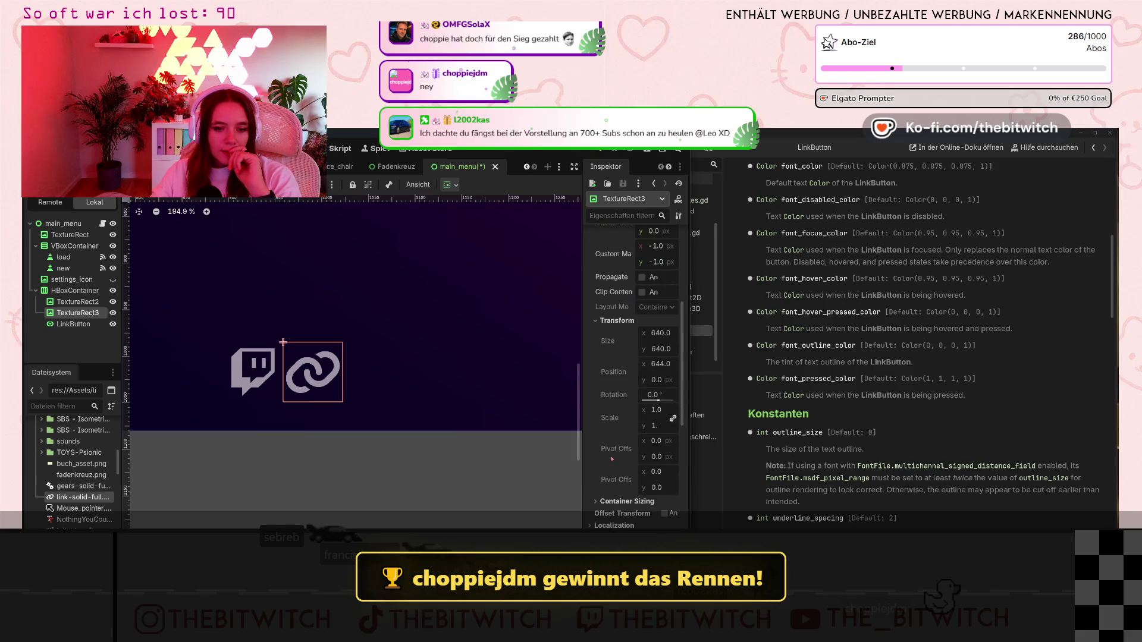
scroll(611, 458, "down", 3)
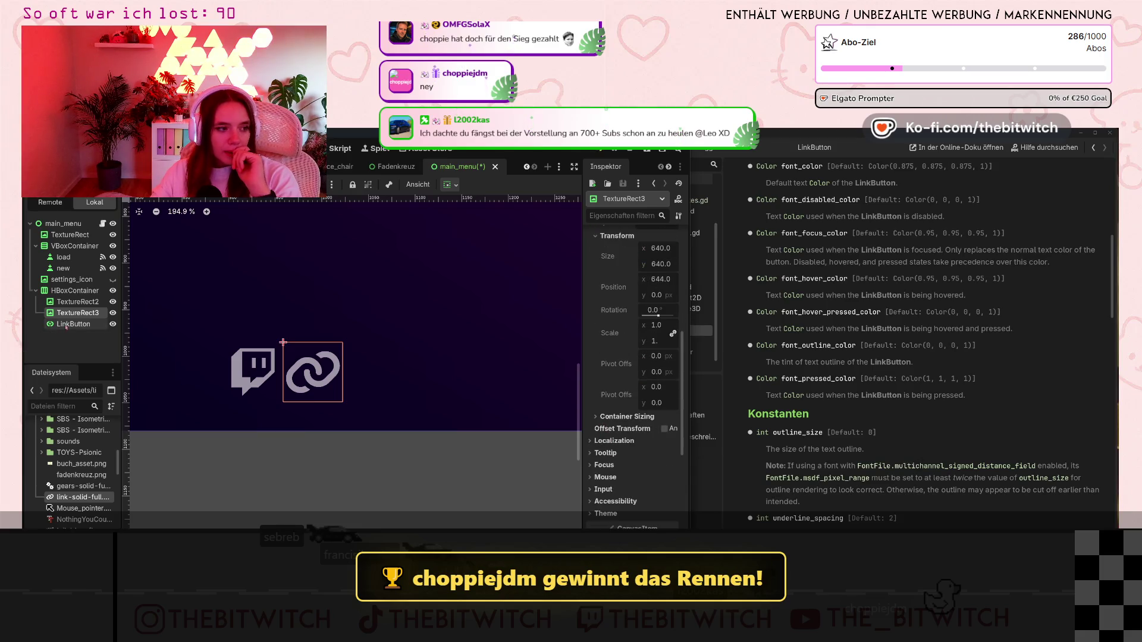
- Select the LinkButton and try Horizontal Shrink Begin before returning horizontal sizing to Fill
left_click(73, 324)
scroll(606, 339, "up", 3)
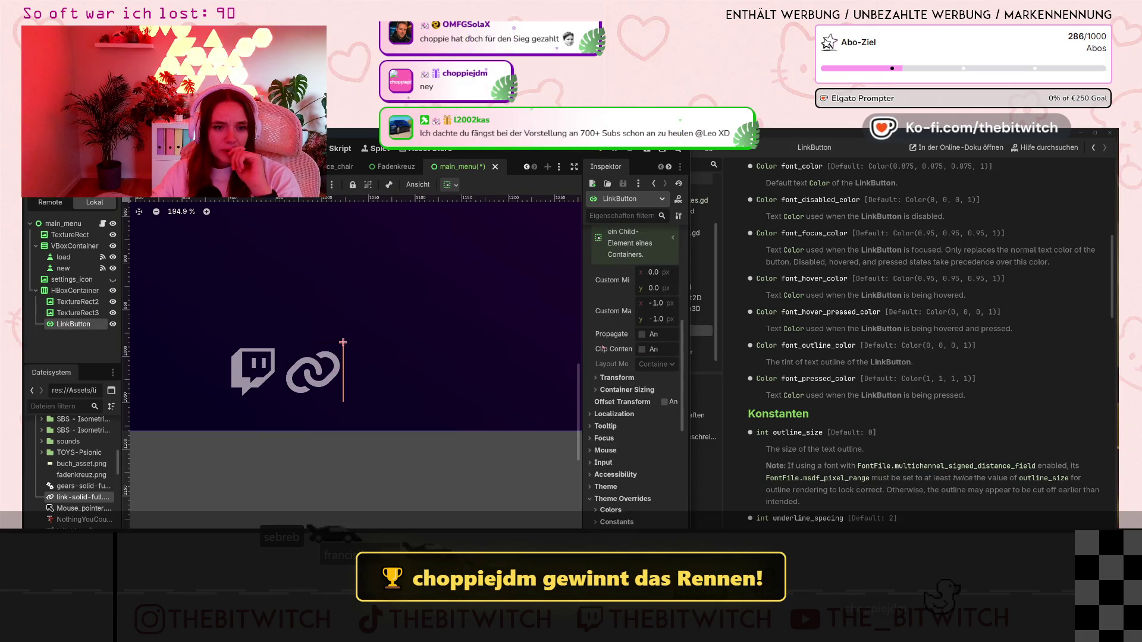
left_click(597, 391)
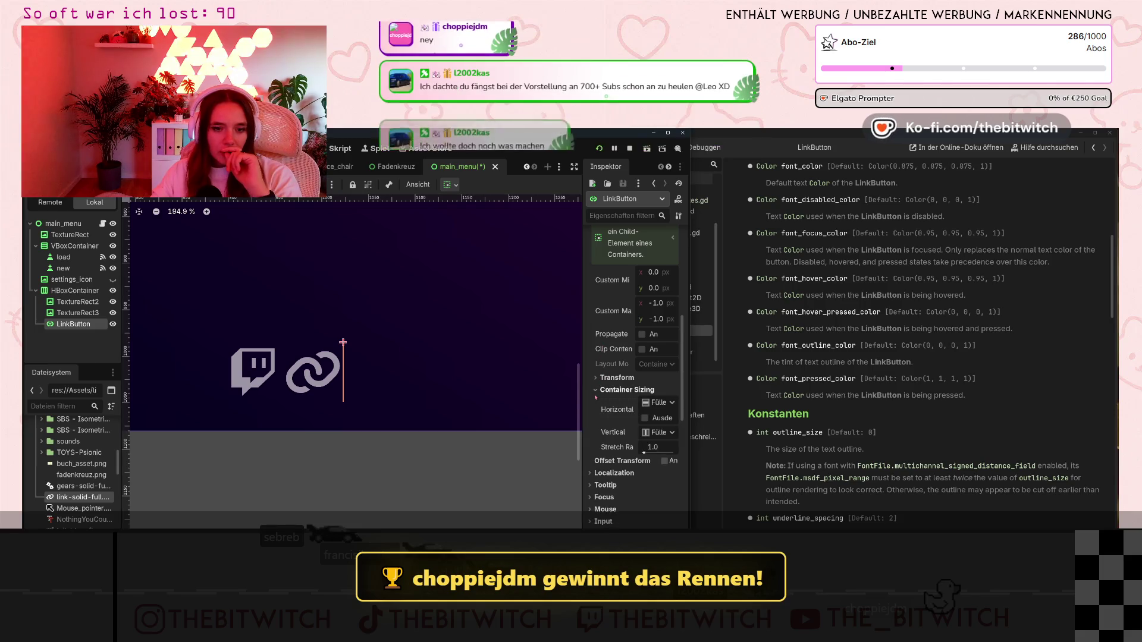
left_click(659, 403)
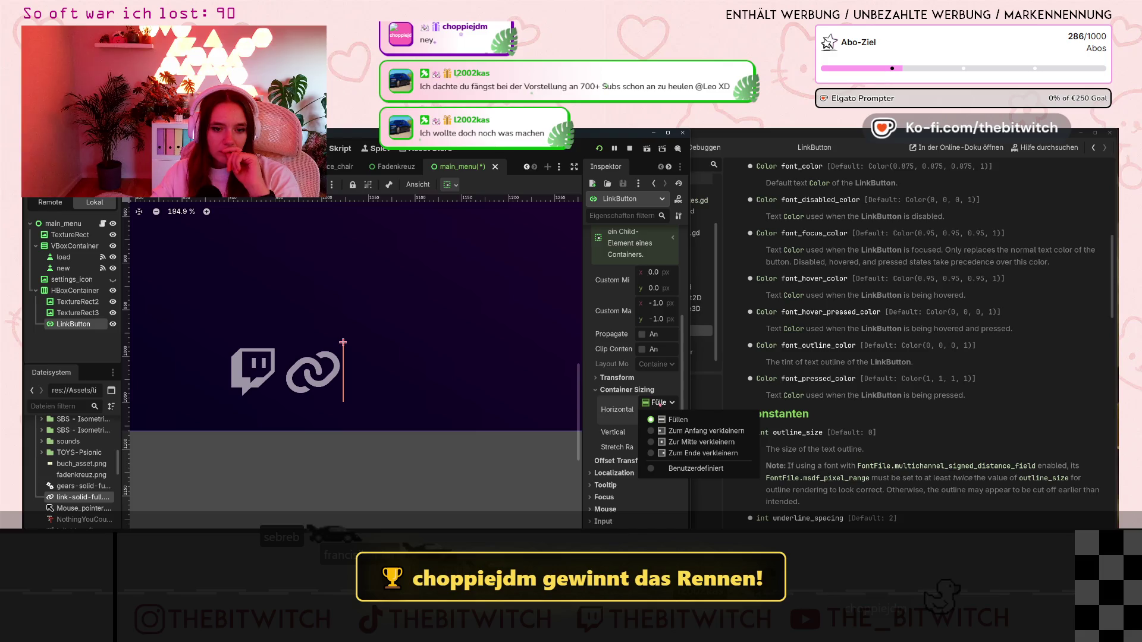
left_click(706, 430)
left_click(658, 402)
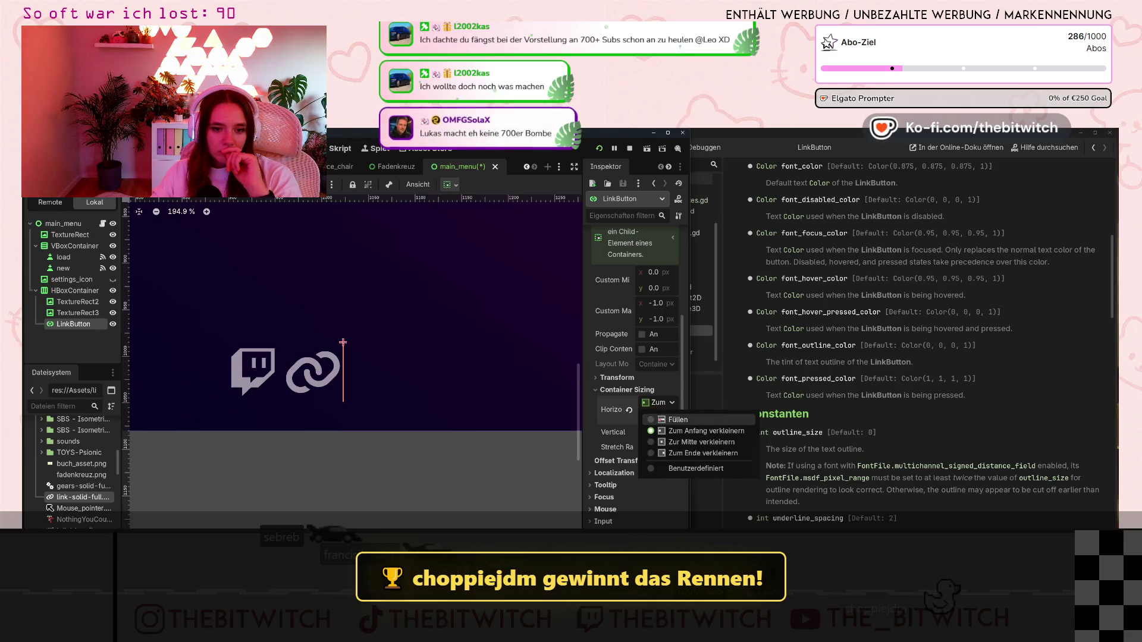
left_click(678, 419)
- Check the vertical sizing options, toggle Expand, and test Stretch Ratio, leaving it at 1.0
left_click(659, 432)
left_click(665, 431)
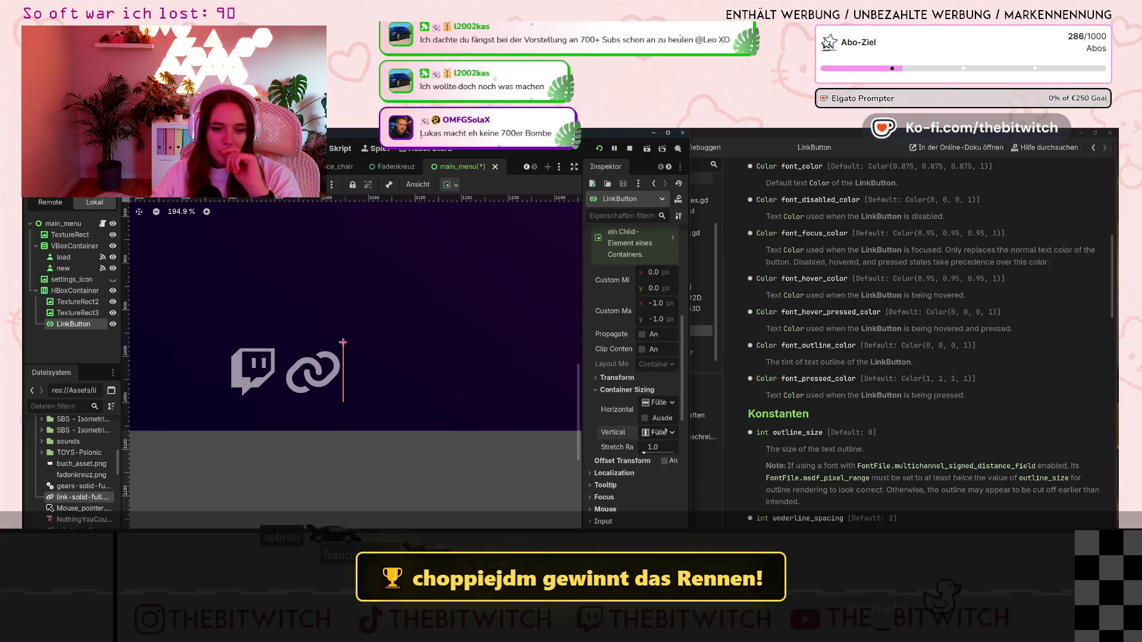
left_click(643, 420)
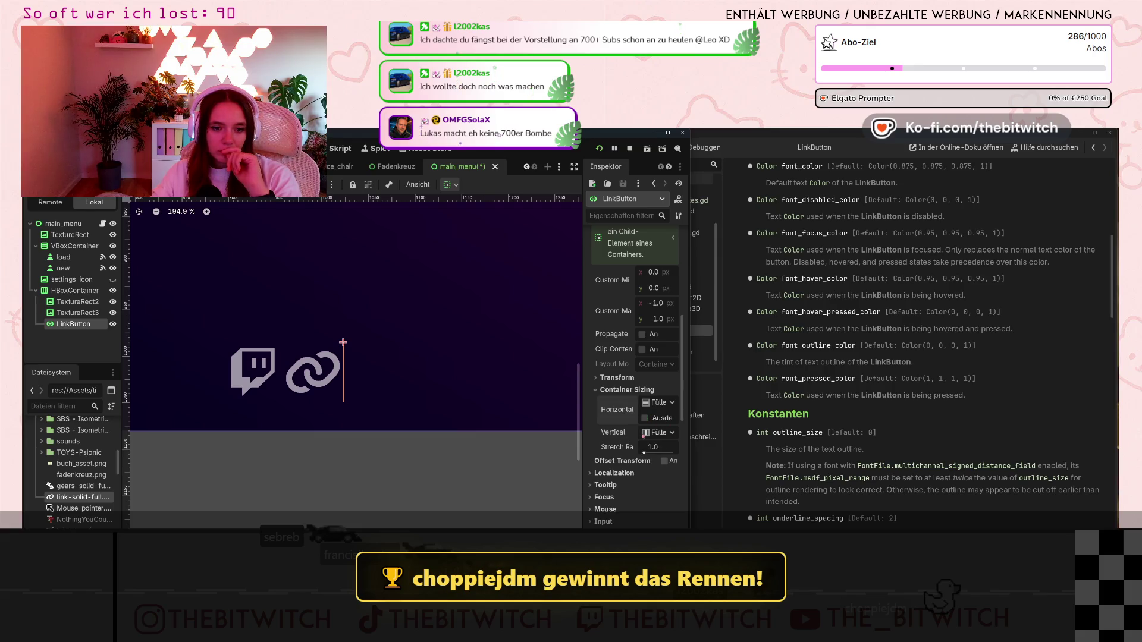
left_click_drag(644, 453, 654, 452)
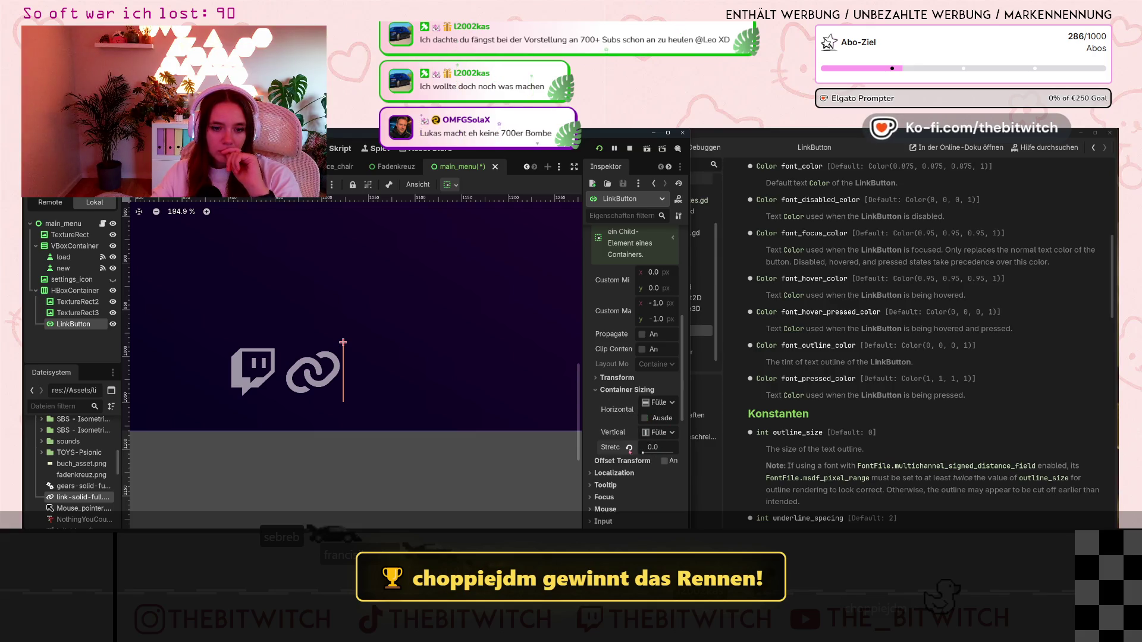
left_click(634, 450)
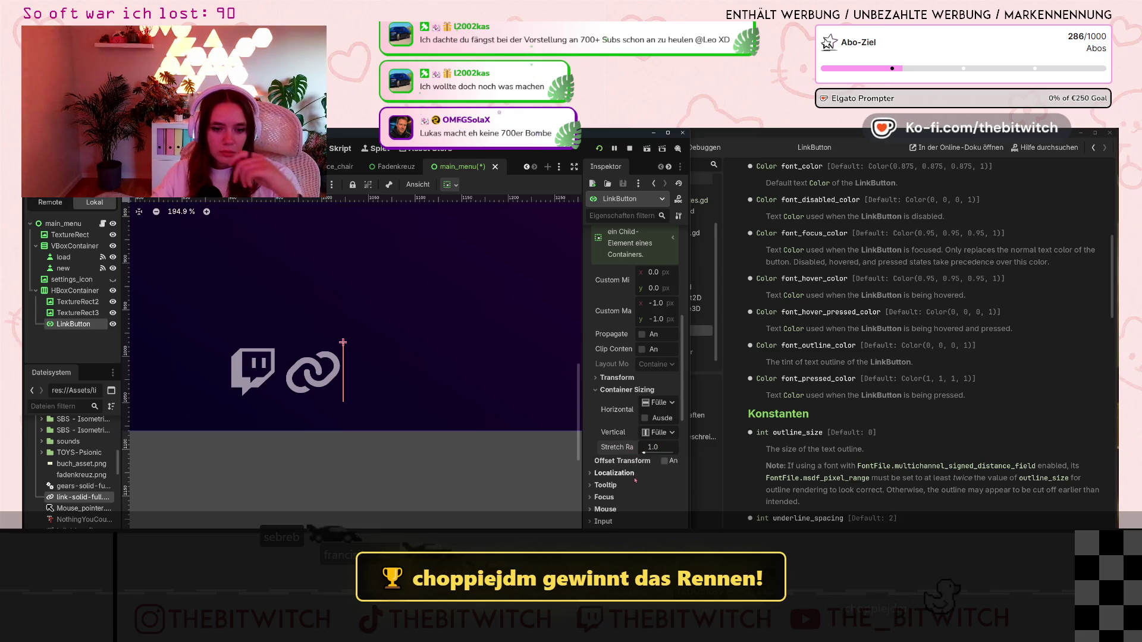
scroll(632, 480, "down", 3)
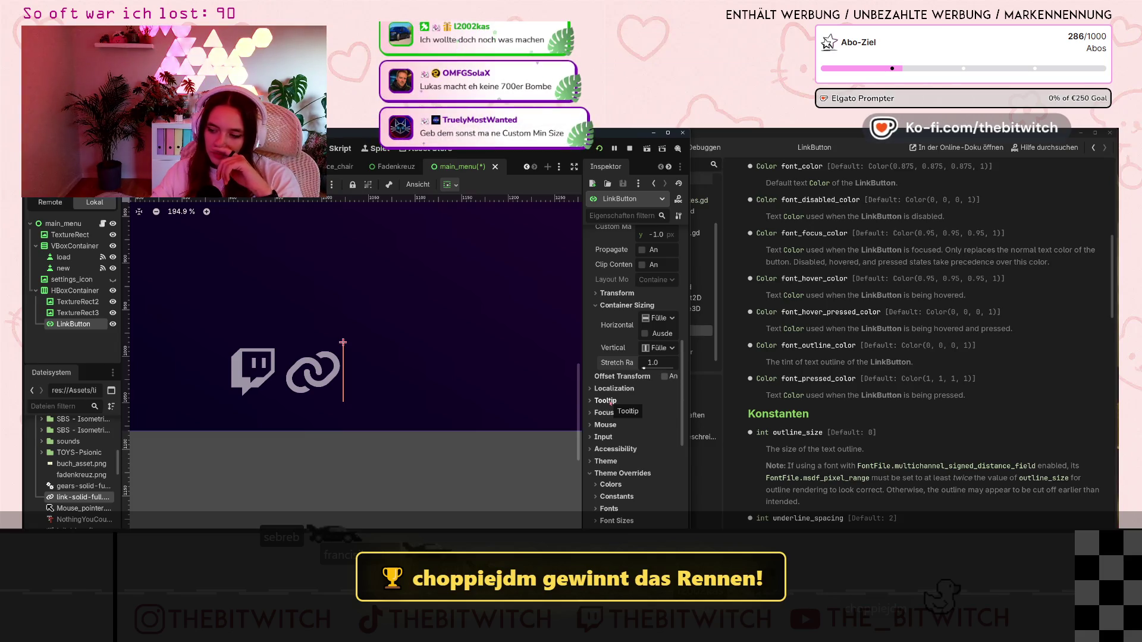
scroll(611, 403, "up", 5)
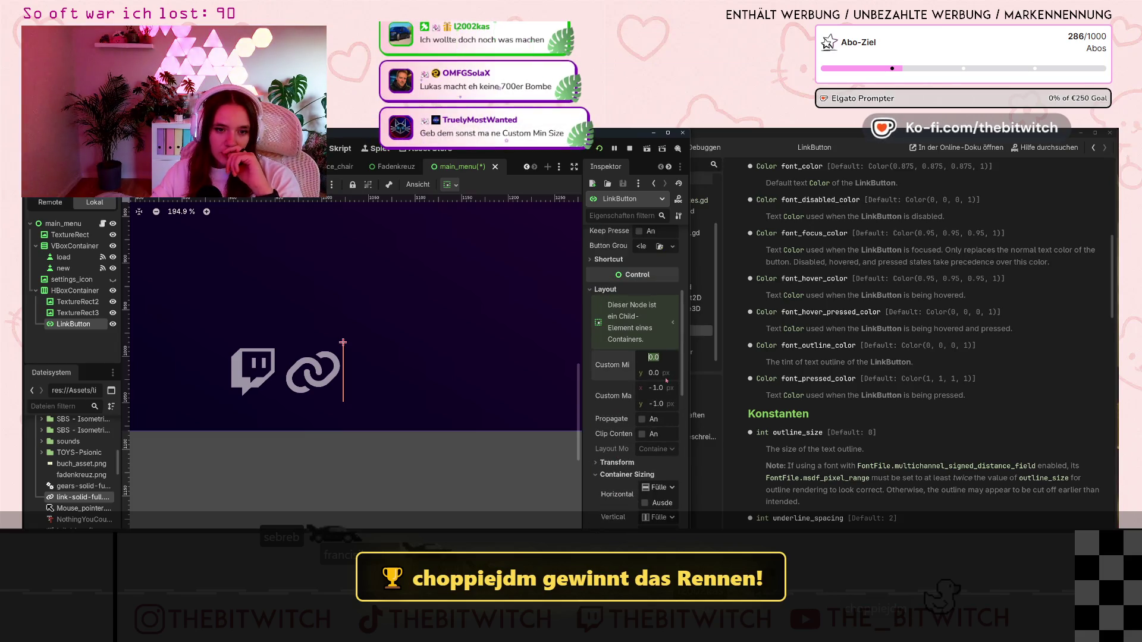
type("30")
key("Return")
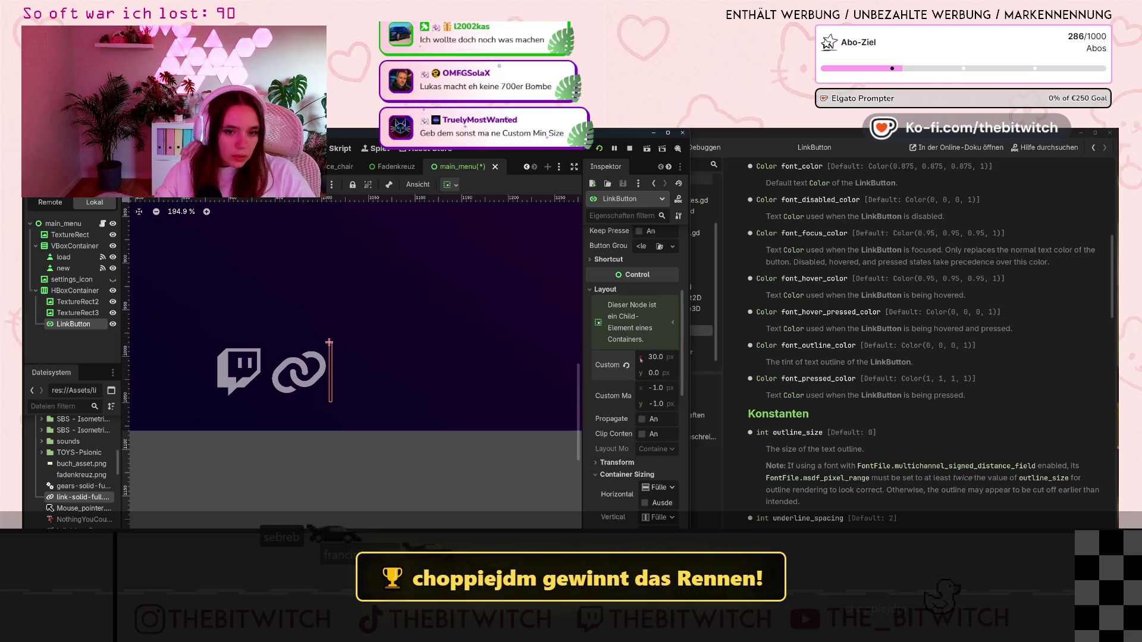
left_click(654, 357)
type("1000")
key("Return")
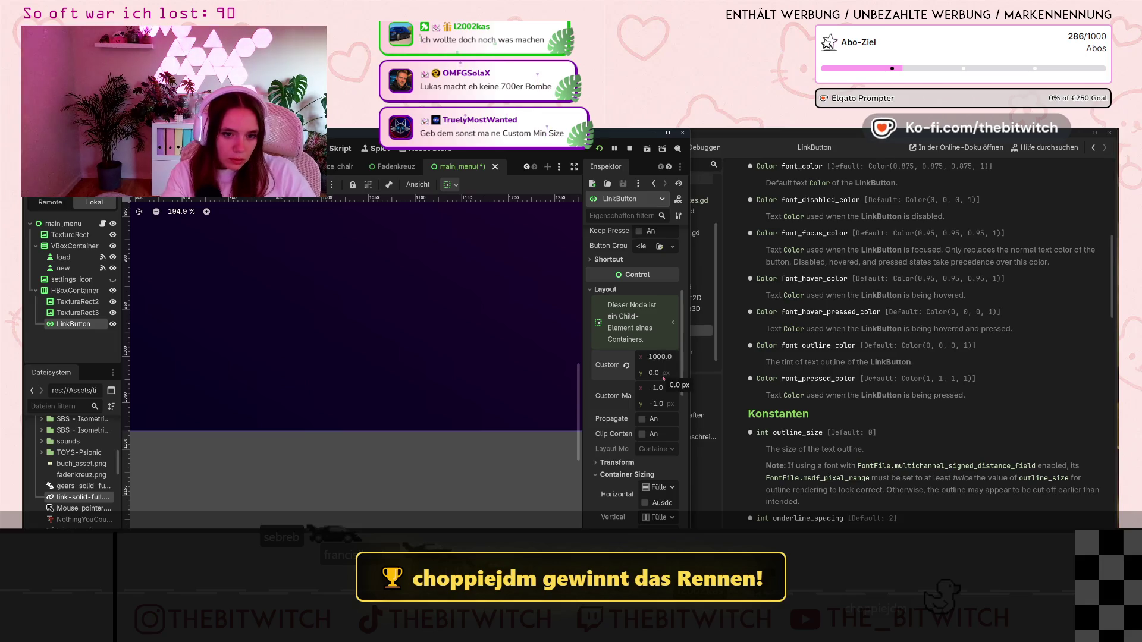
scroll(255, 361, "down", 4)
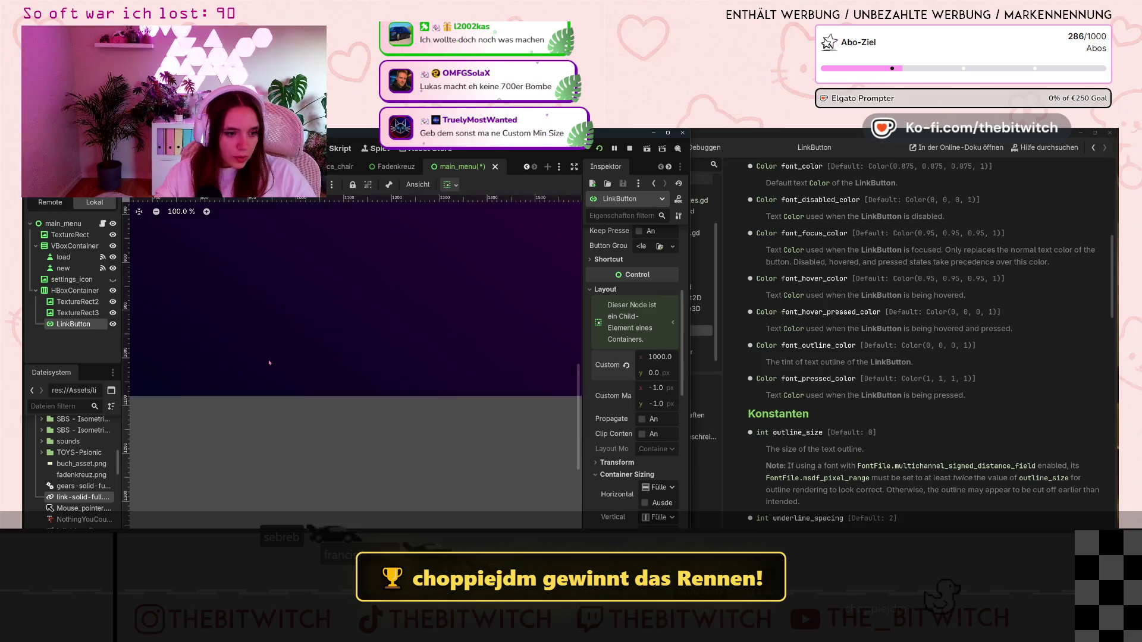
scroll(161, 362, "up", 10)
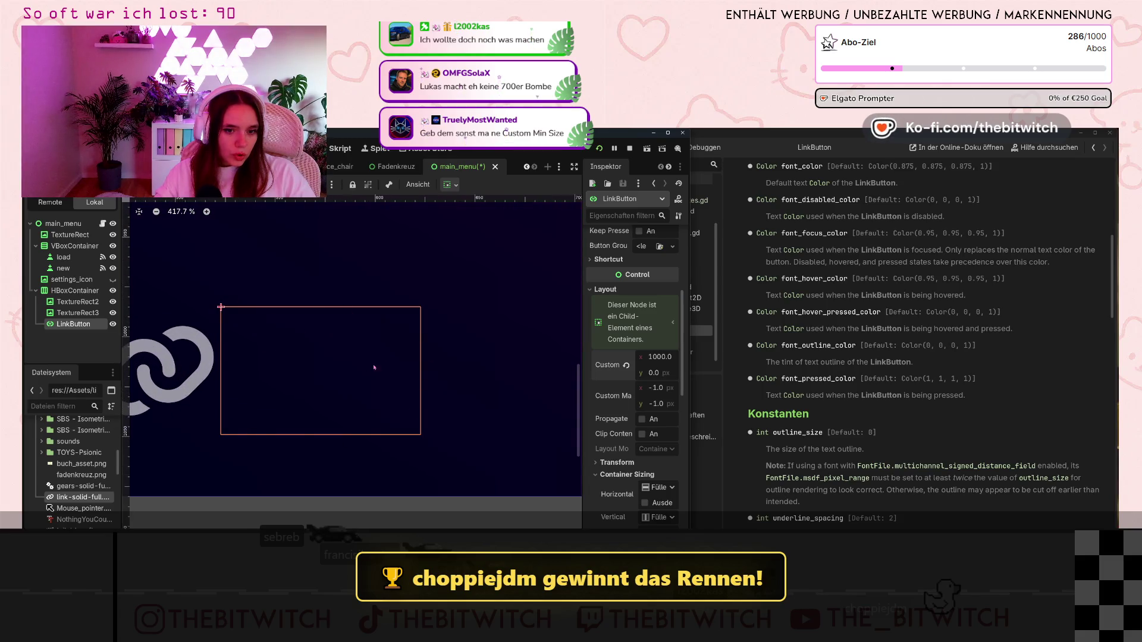
scroll(374, 367, "down", 10)
type("0")
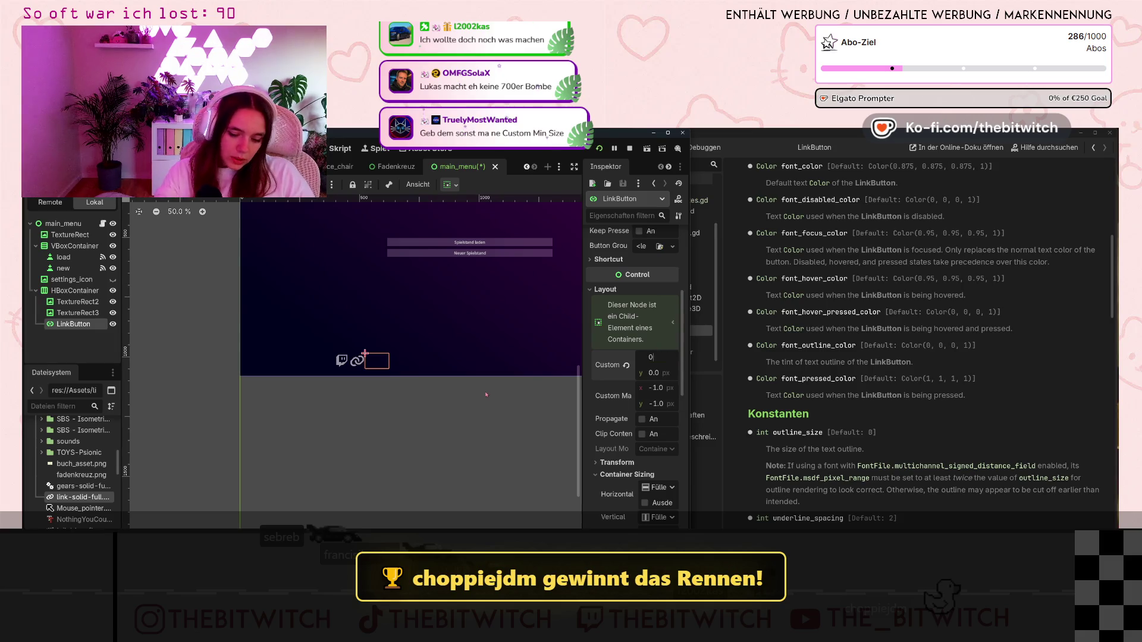
key("Return")
scroll(511, 417, "up", 6)
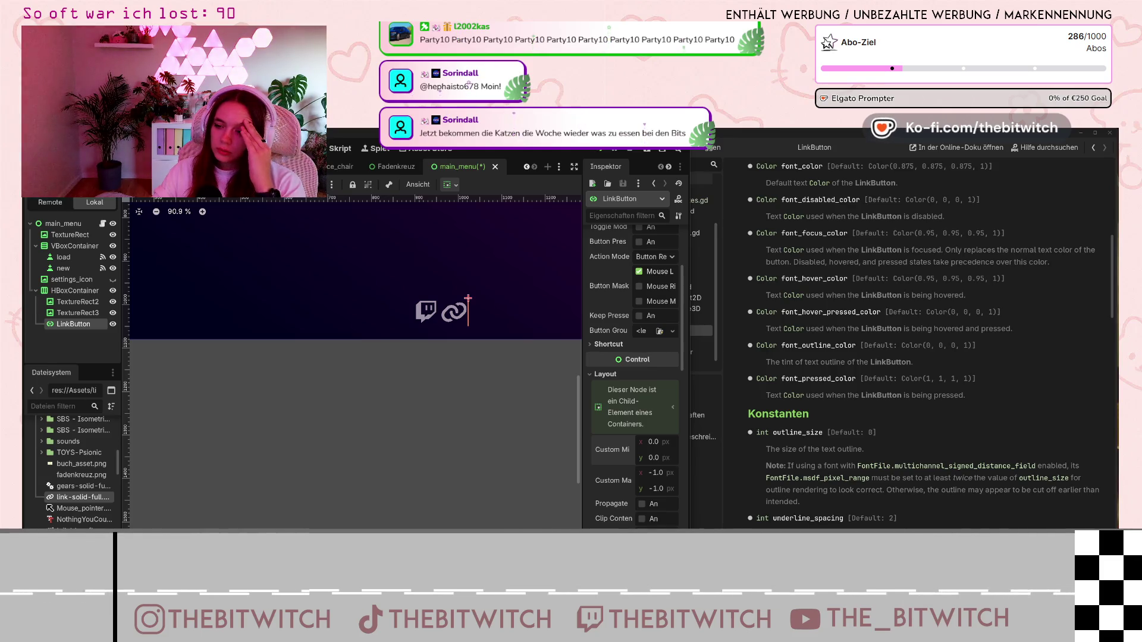
- Add a TextureButton as a child of HBoxContainer by searching 'texture' in Add Child Node
left_click(66, 290)
right_click(70, 289)
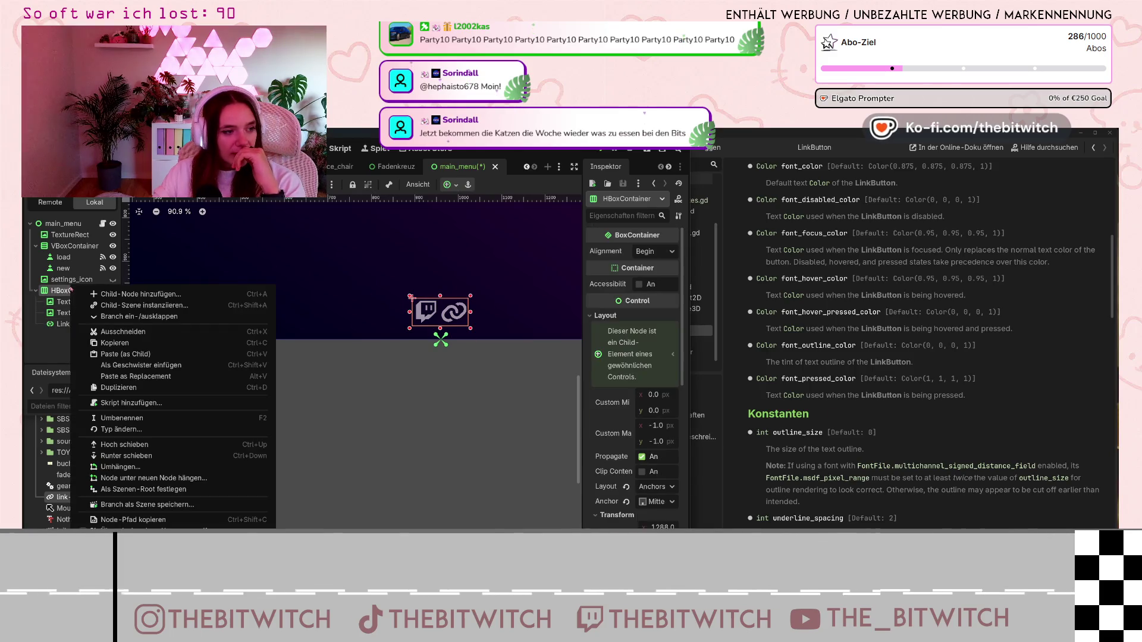
left_click(95, 294)
type("tec")
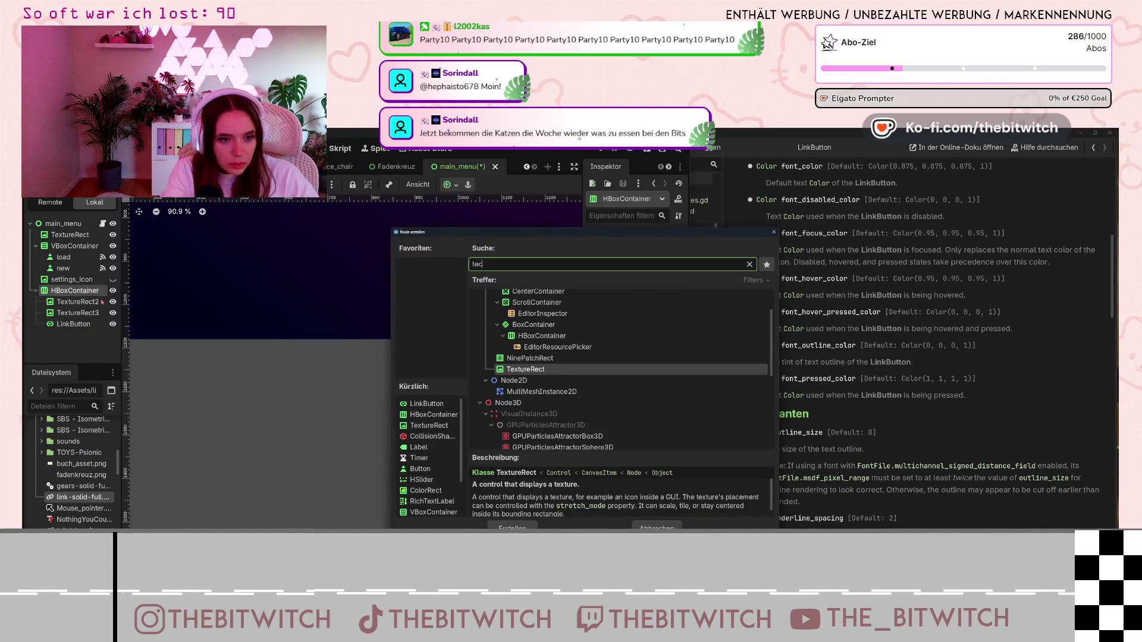
key("BackSpace")
type("x")
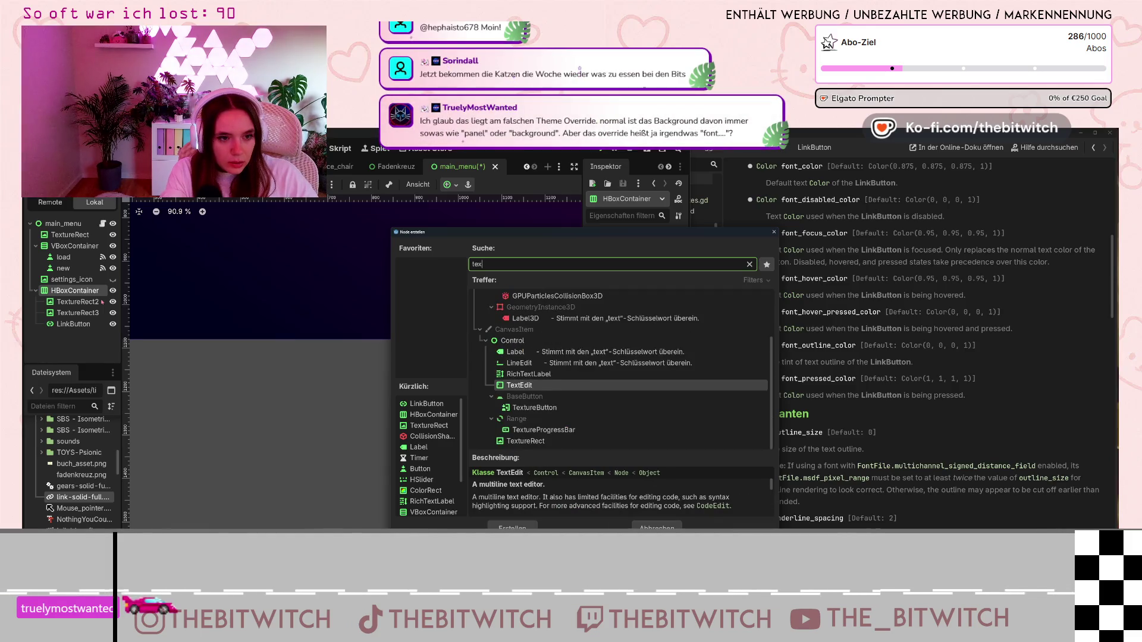
type("ture")
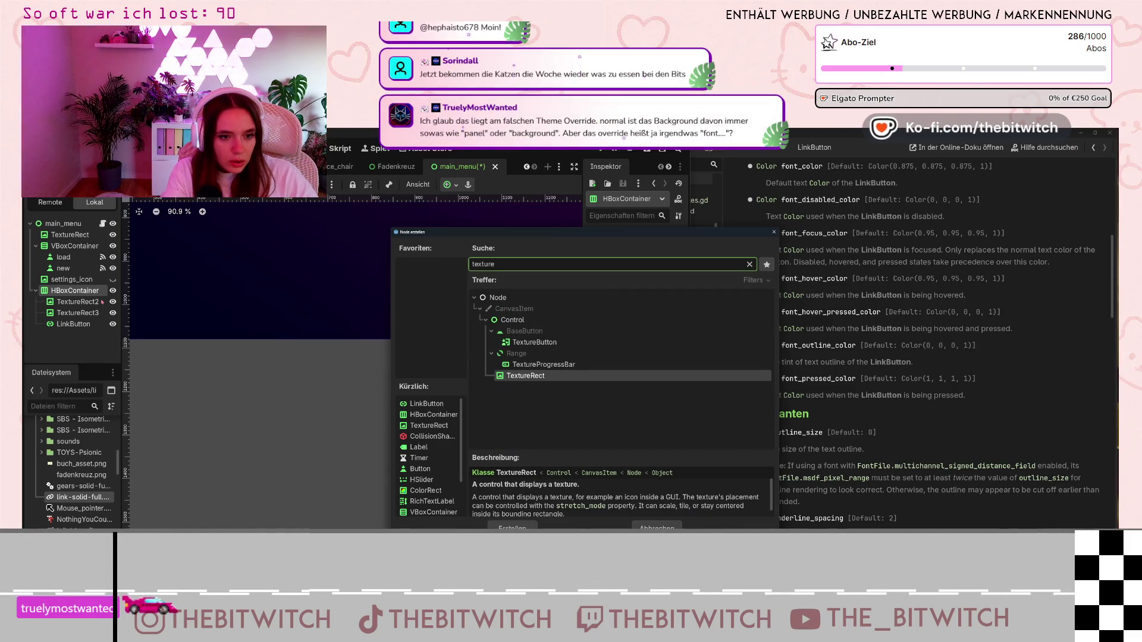
left_click(534, 342)
key("Return")
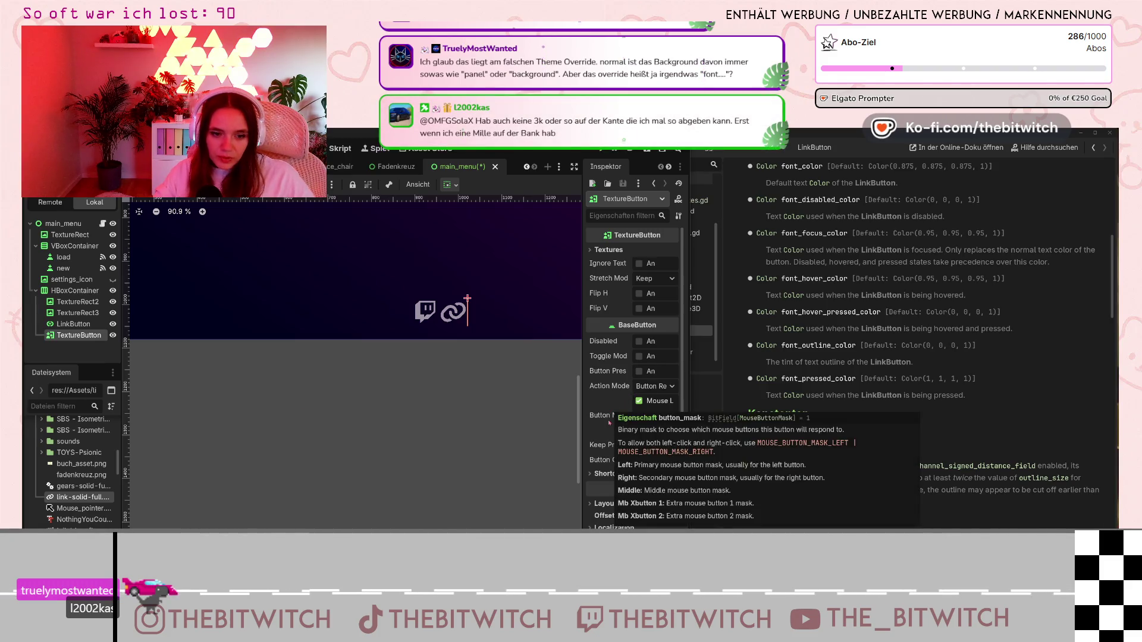
mouse_move(593, 437)
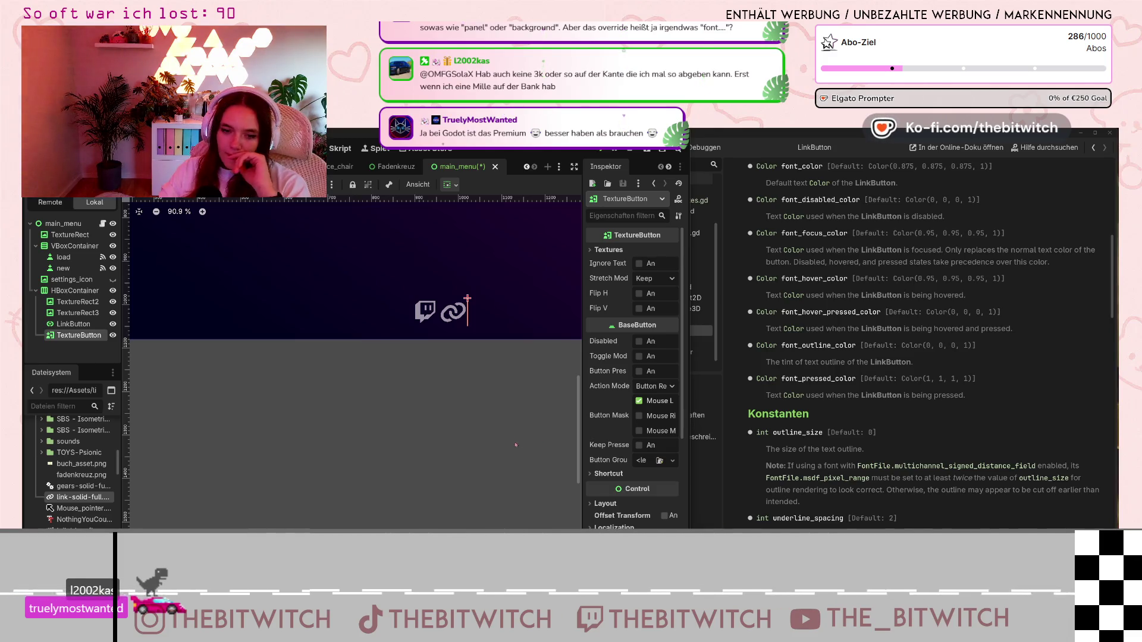
- Select the LinkButton and assign a new StyleBox to its Focus style override
left_click(73, 324)
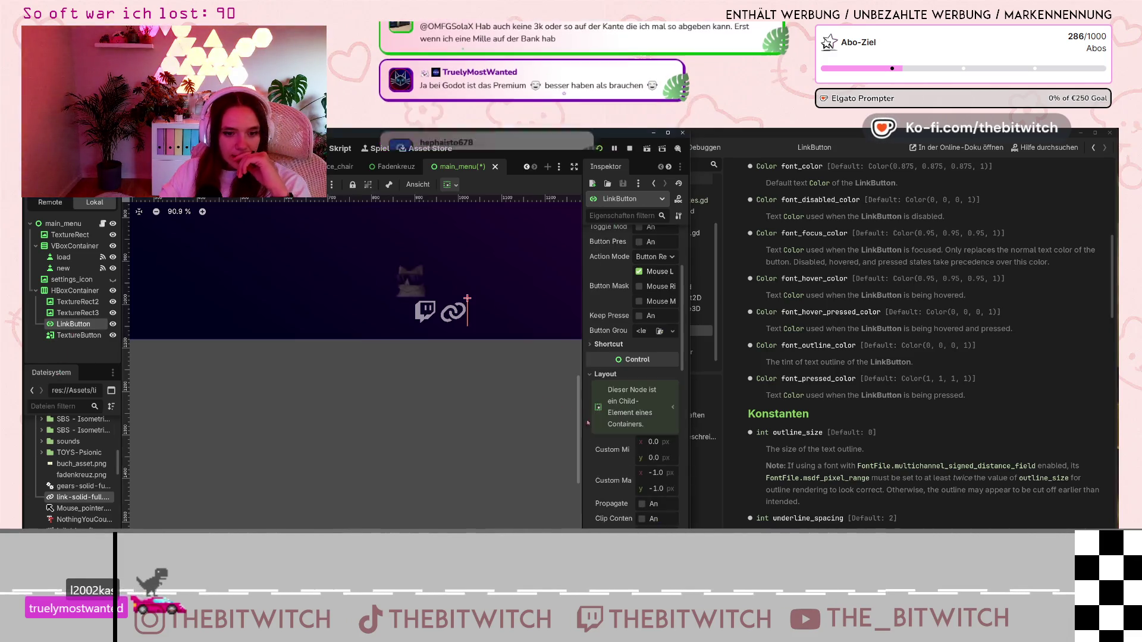
scroll(609, 458, "down", 5)
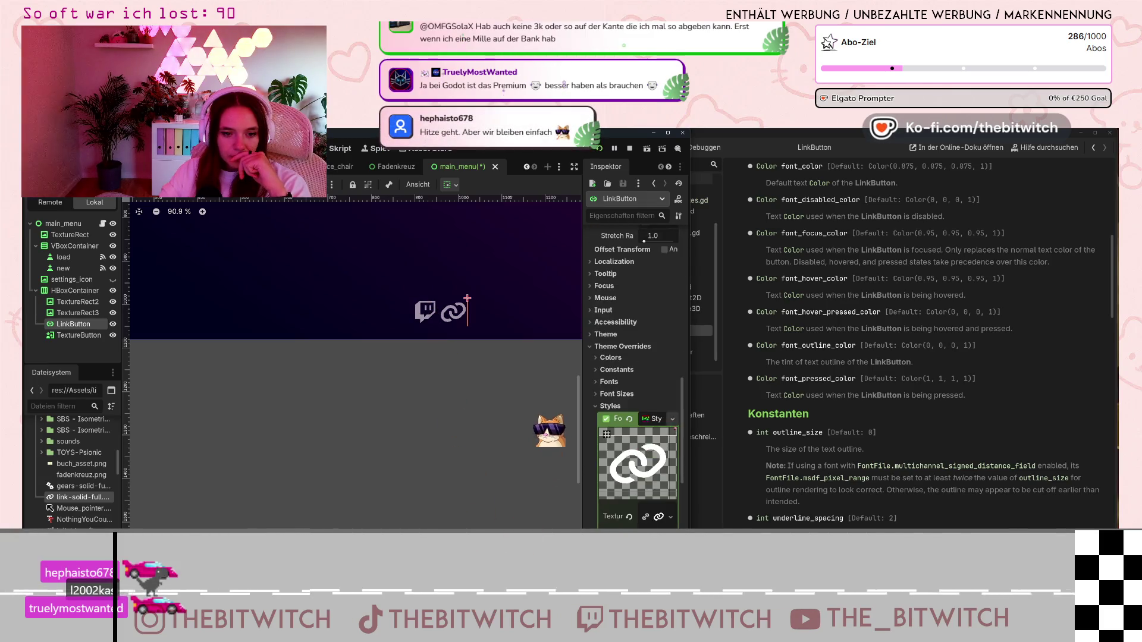
left_click(672, 421)
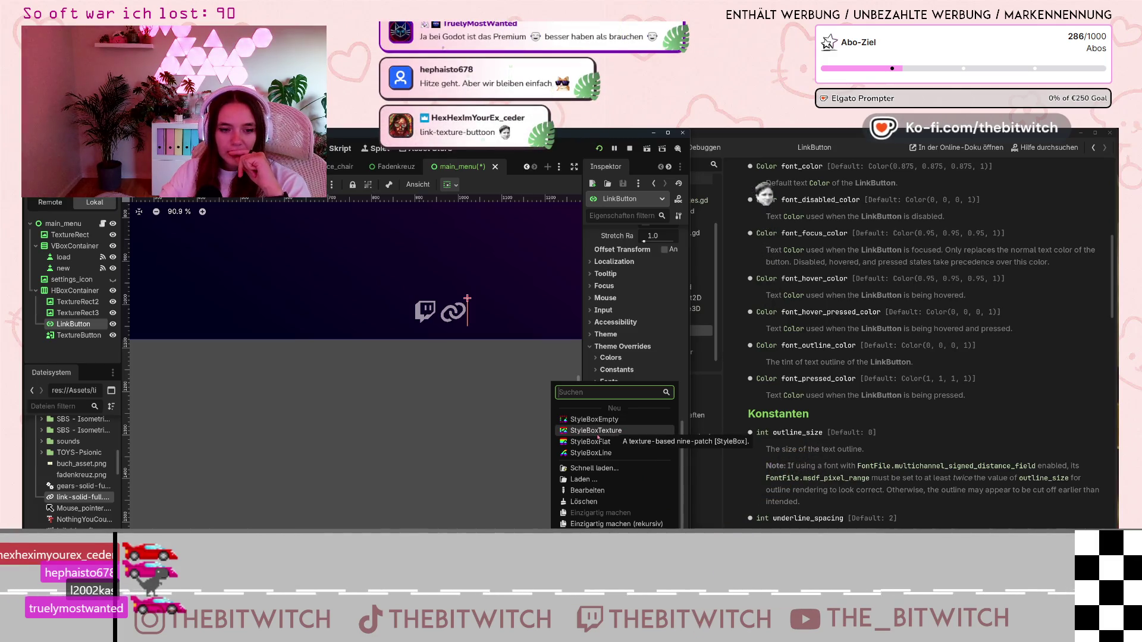
left_click(598, 435)
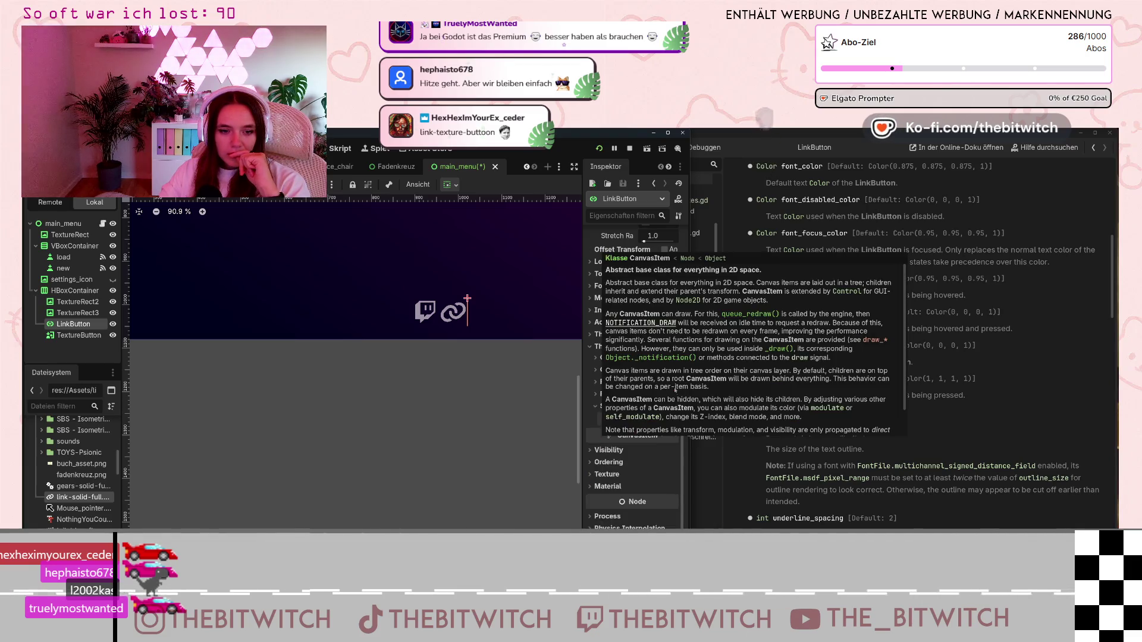
left_click(654, 419)
scroll(660, 416, "down", 3)
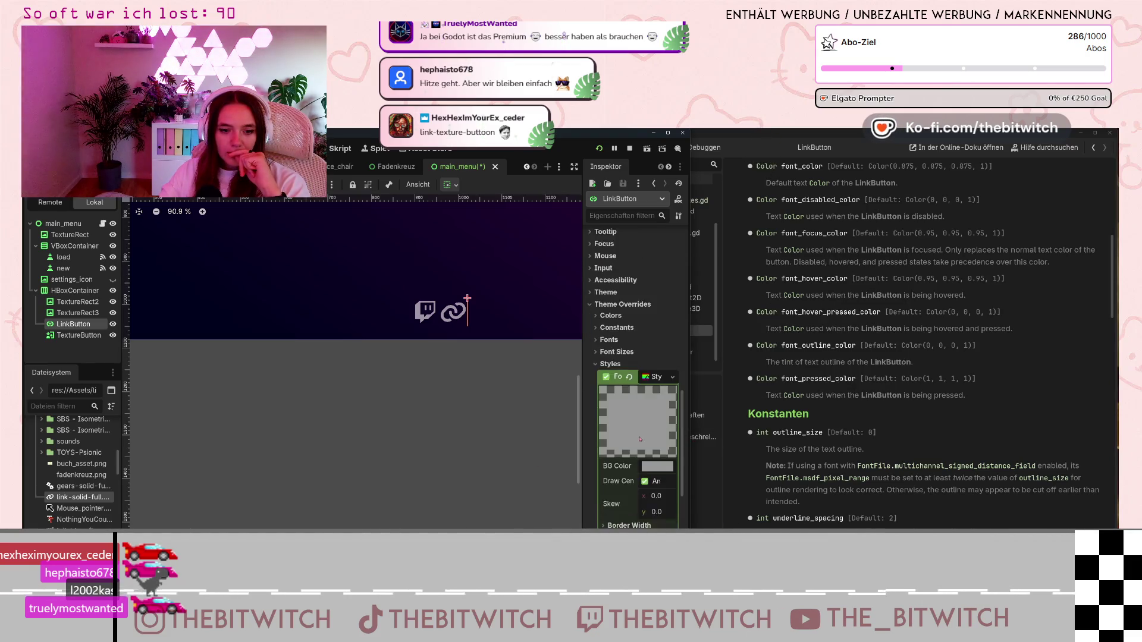
left_click(654, 292)
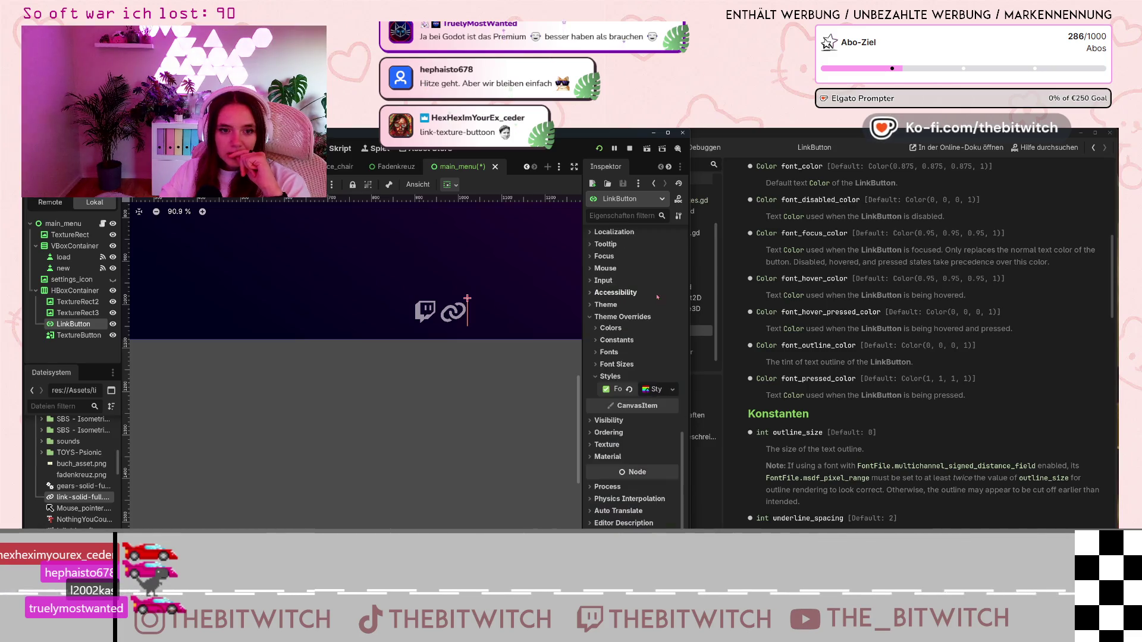
left_click(657, 394)
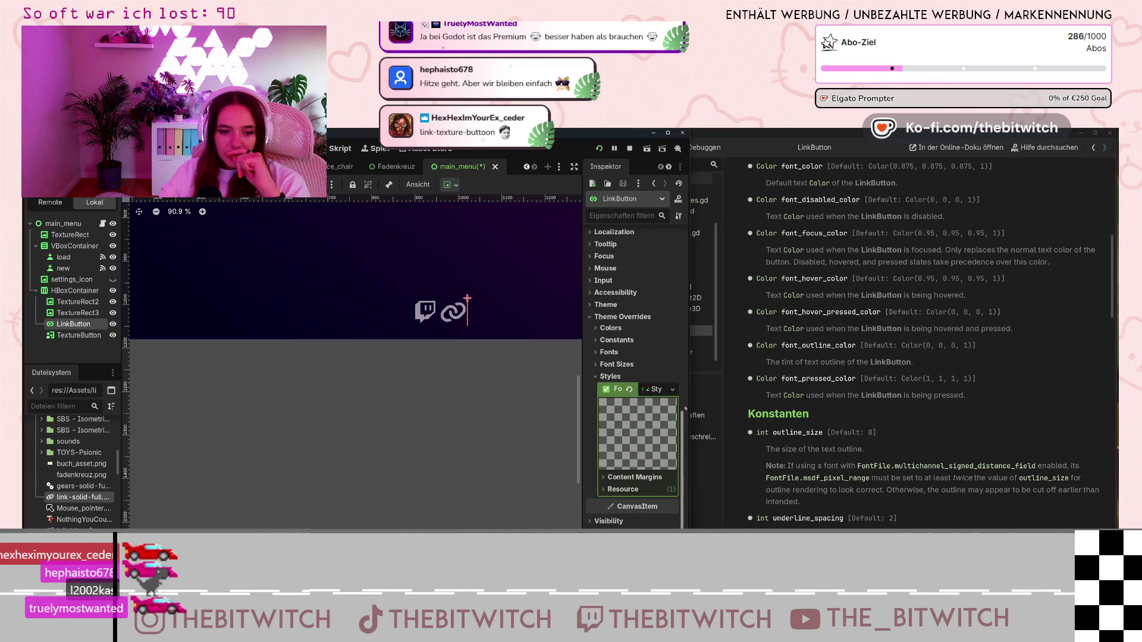
- Replace the Focus style with a StyleBoxTexture using the link-solid-full image as its texture
left_click(677, 390)
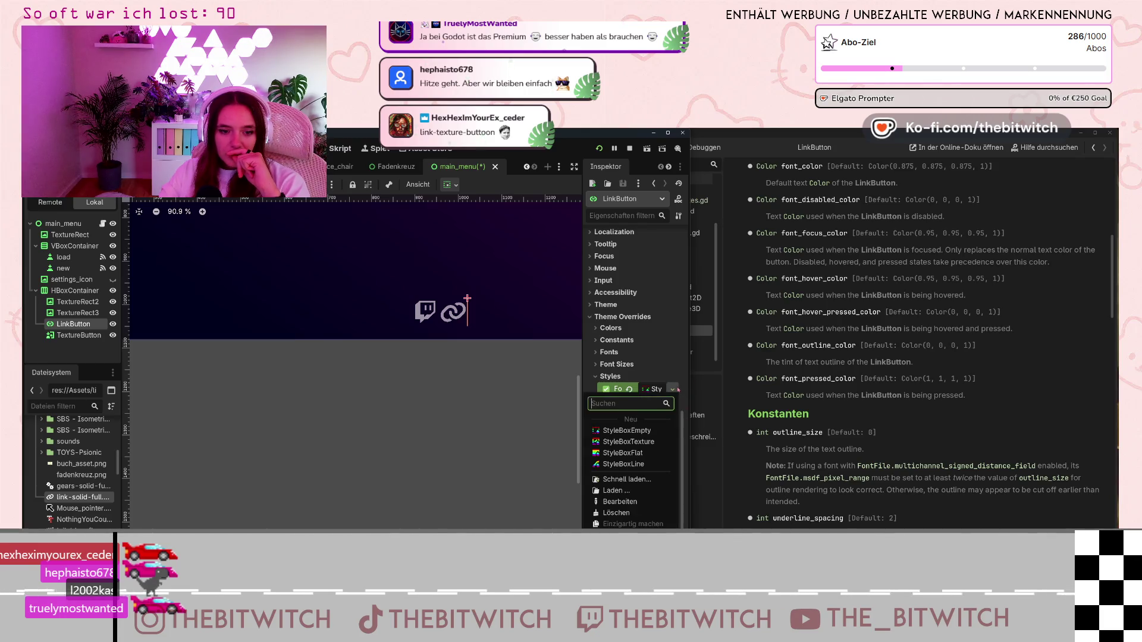
left_click(639, 442)
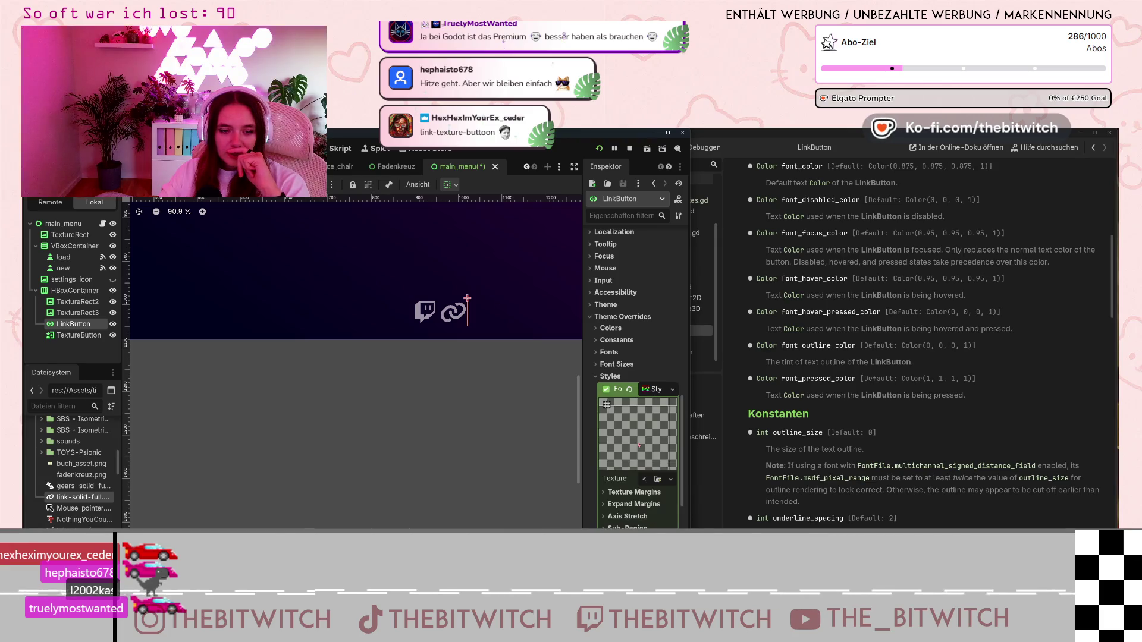
scroll(618, 476, "down", 3)
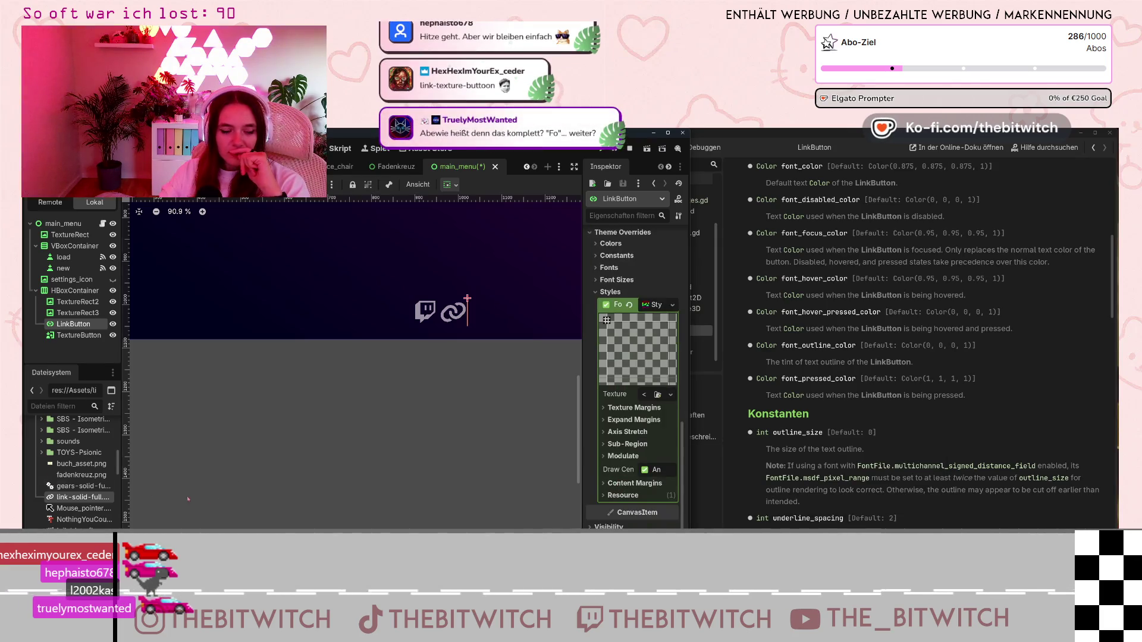
mouse_move(112, 498)
left_mouse_down()
mouse_move(655, 401)
mouse_move(645, 394)
left_mouse_up()
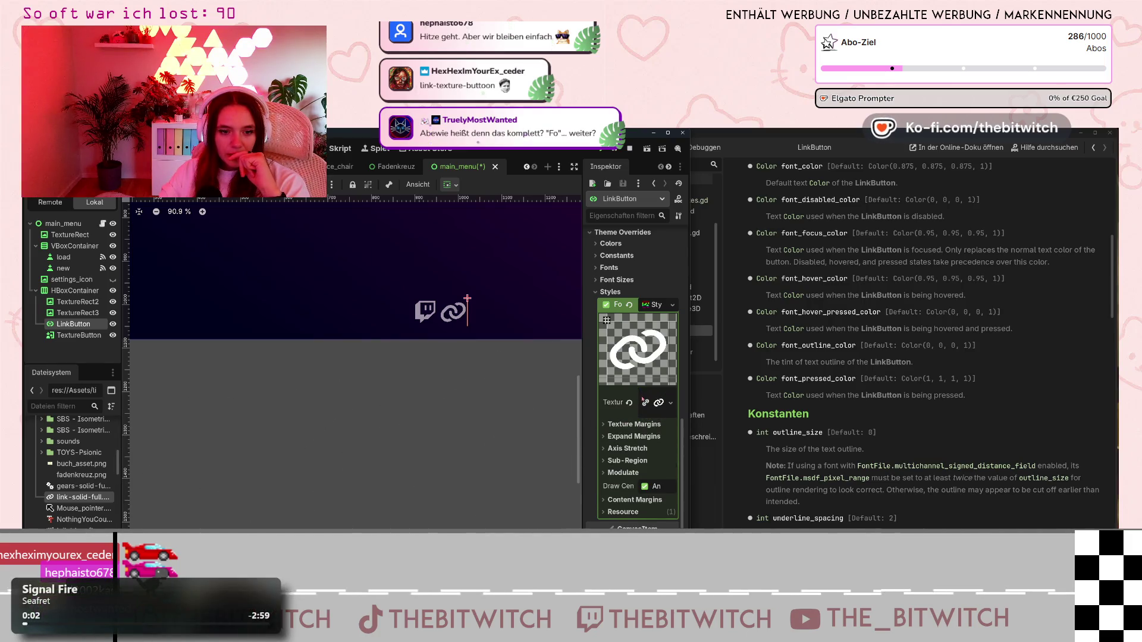
right_click(648, 405)
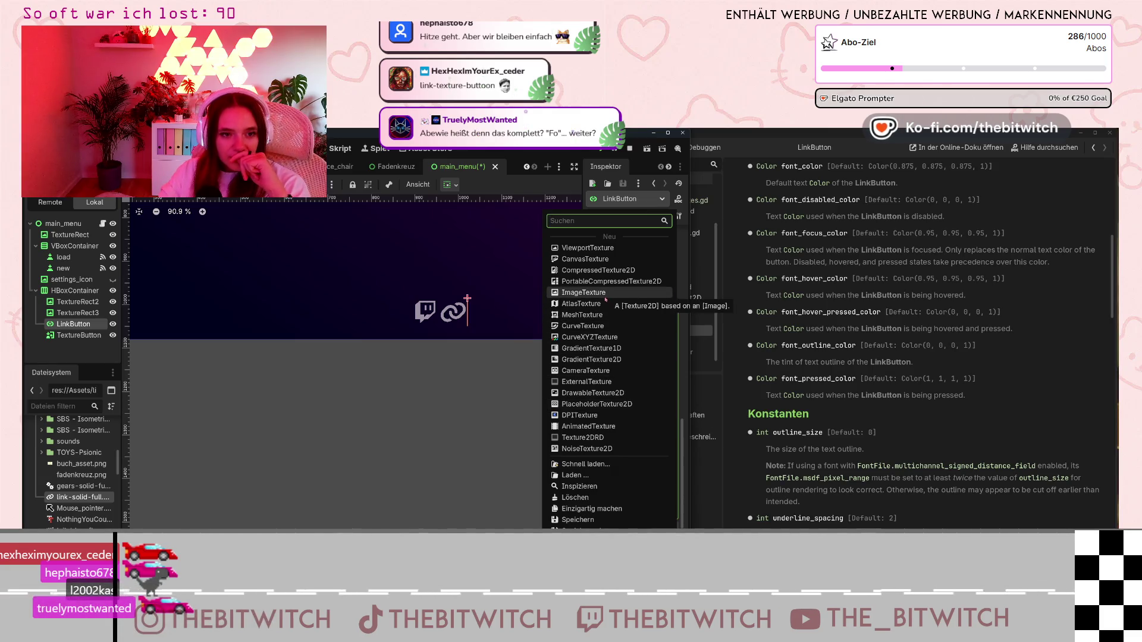
- Re-apply the chain-link image as the Focus style texture and expand its content margins
key("Escape")
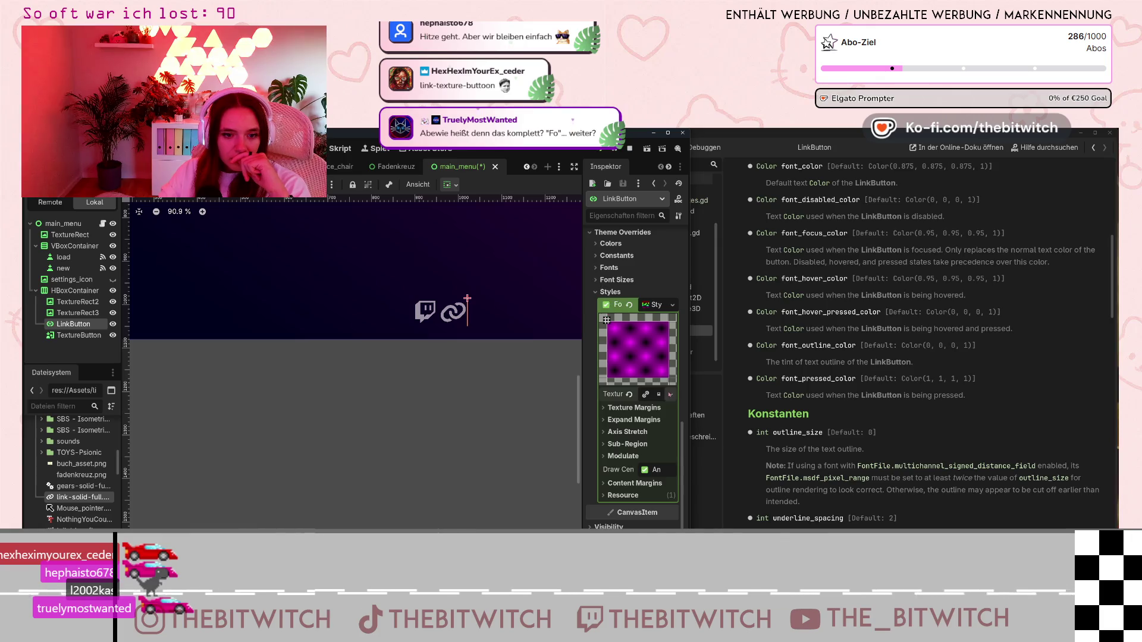
left_click(670, 394)
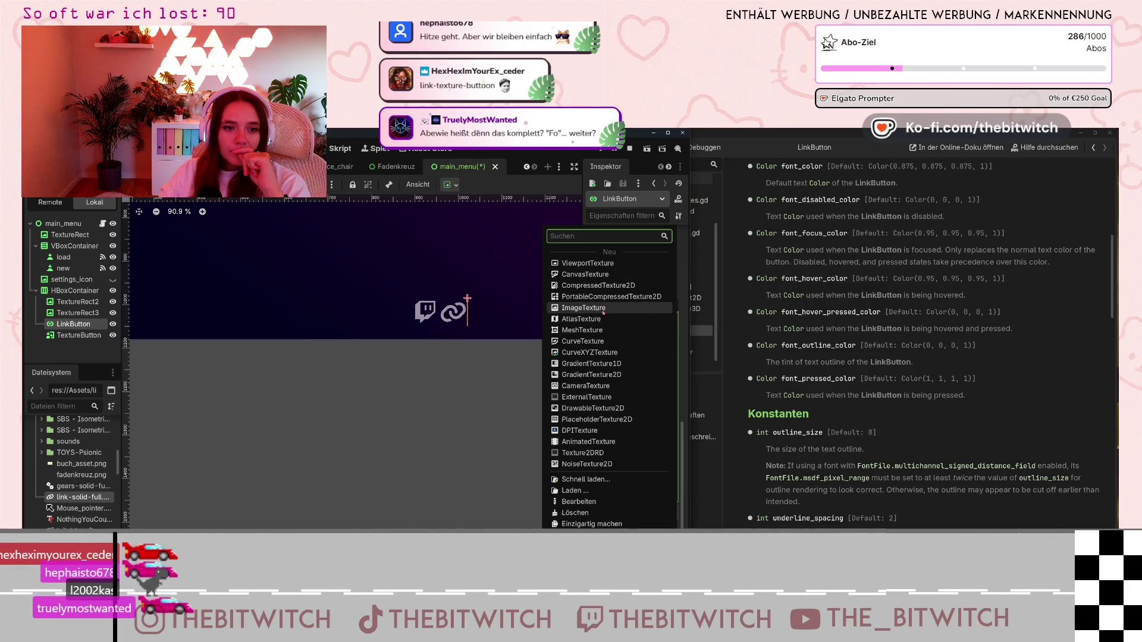
left_click(615, 307)
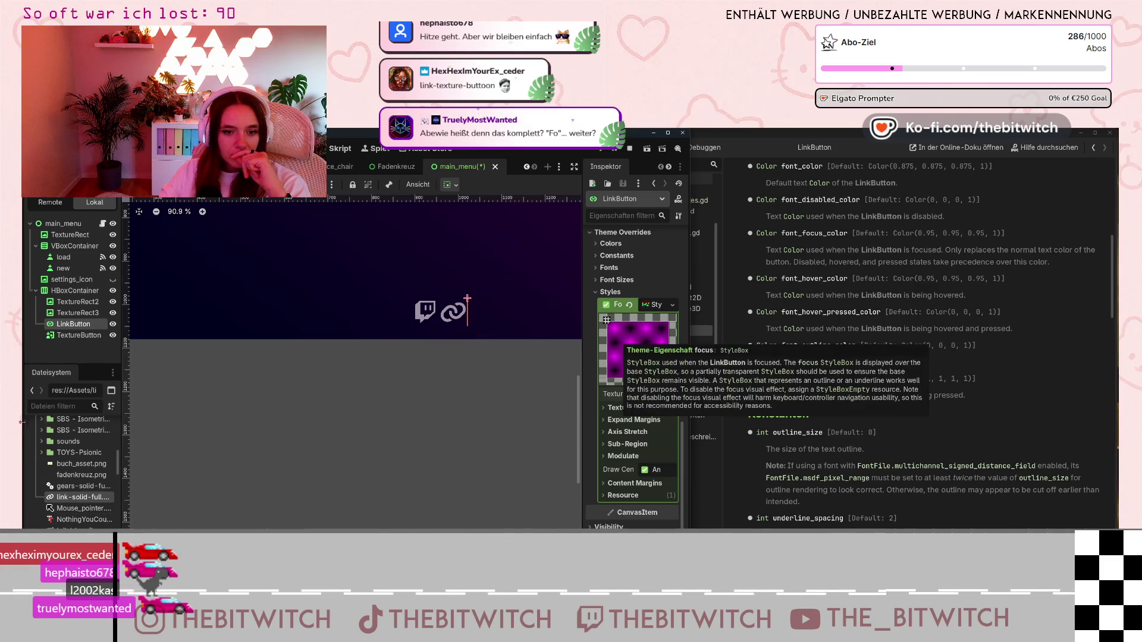
mouse_move(64, 497)
left_mouse_down()
mouse_move(642, 413)
mouse_move(651, 396)
left_mouse_up()
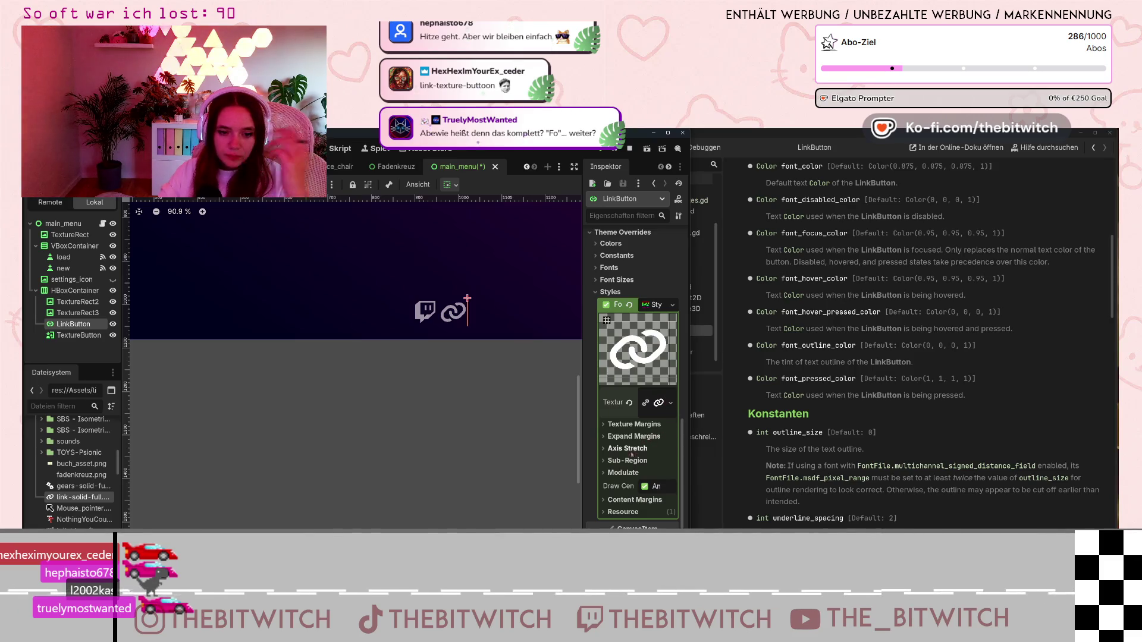
left_click(605, 501)
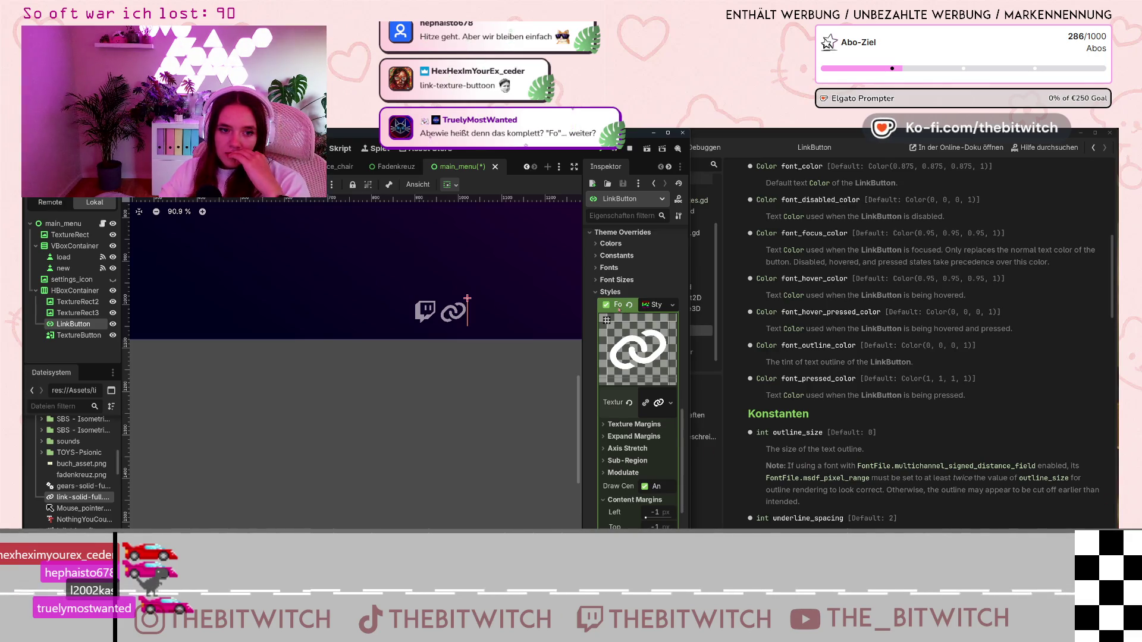
- Revert the LinkButton's Focus style override to its default
mouse_move(618, 308)
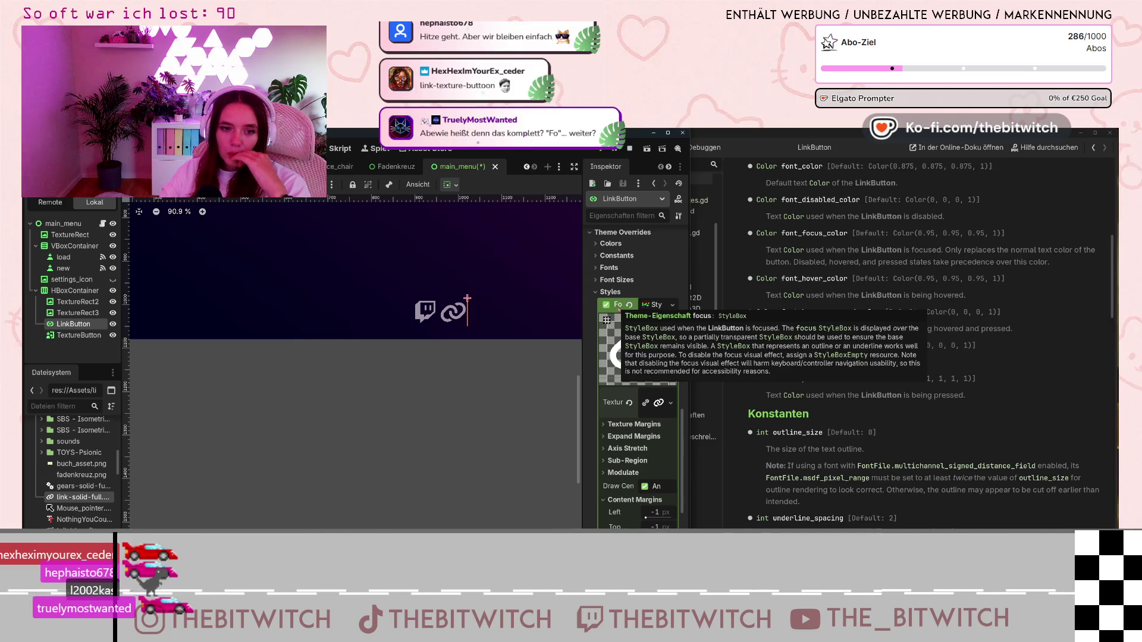
left_click(627, 305)
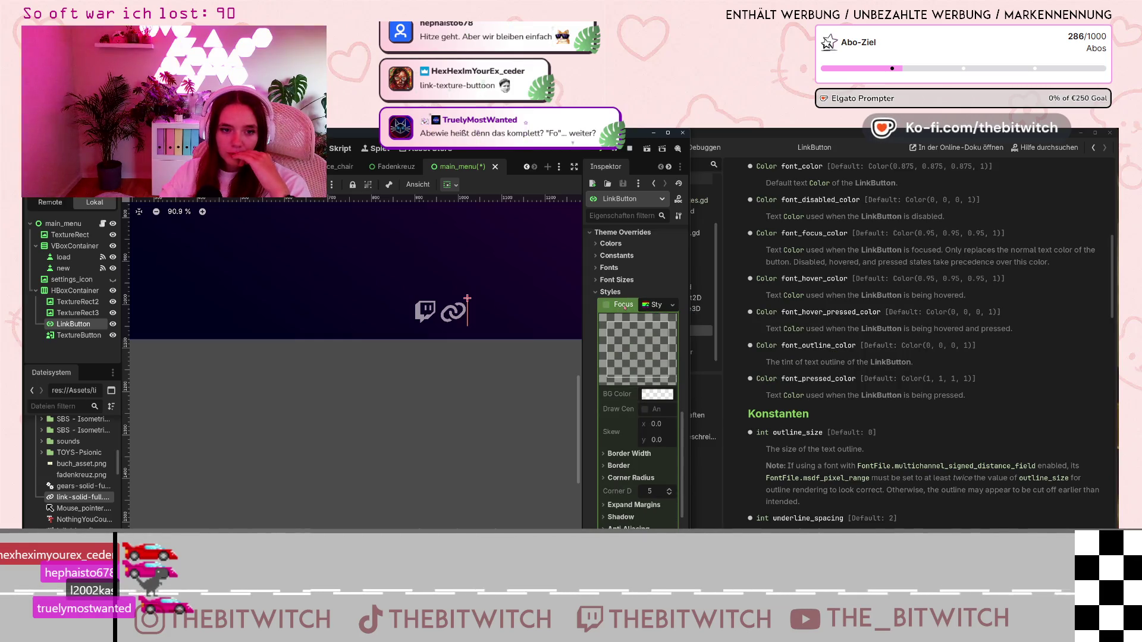
scroll(600, 307, "up", 4)
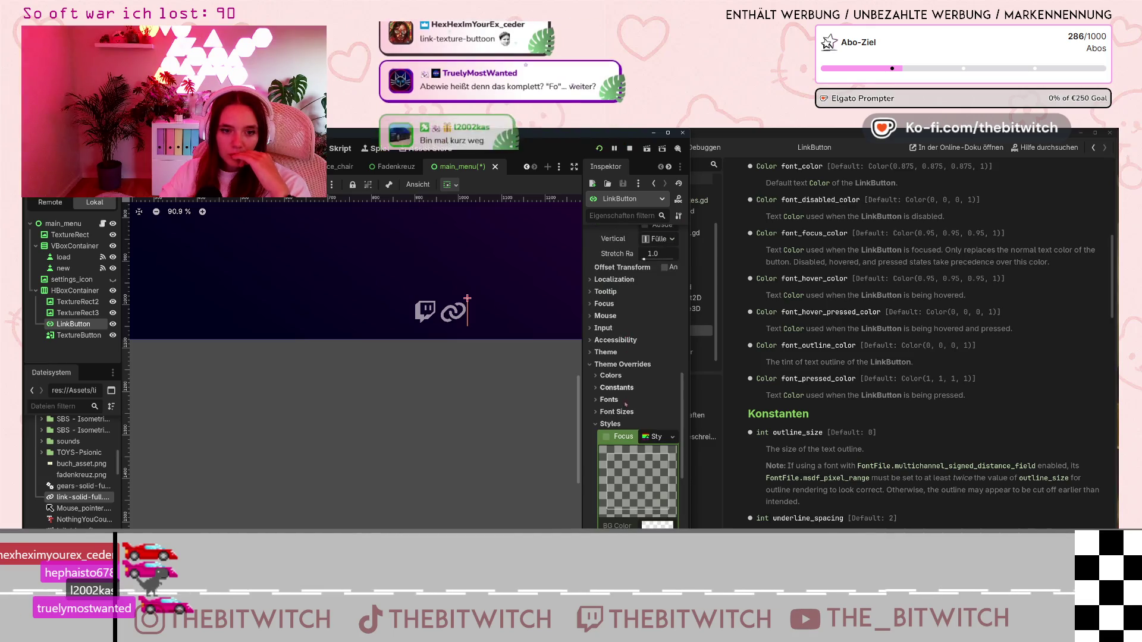
left_click(672, 436)
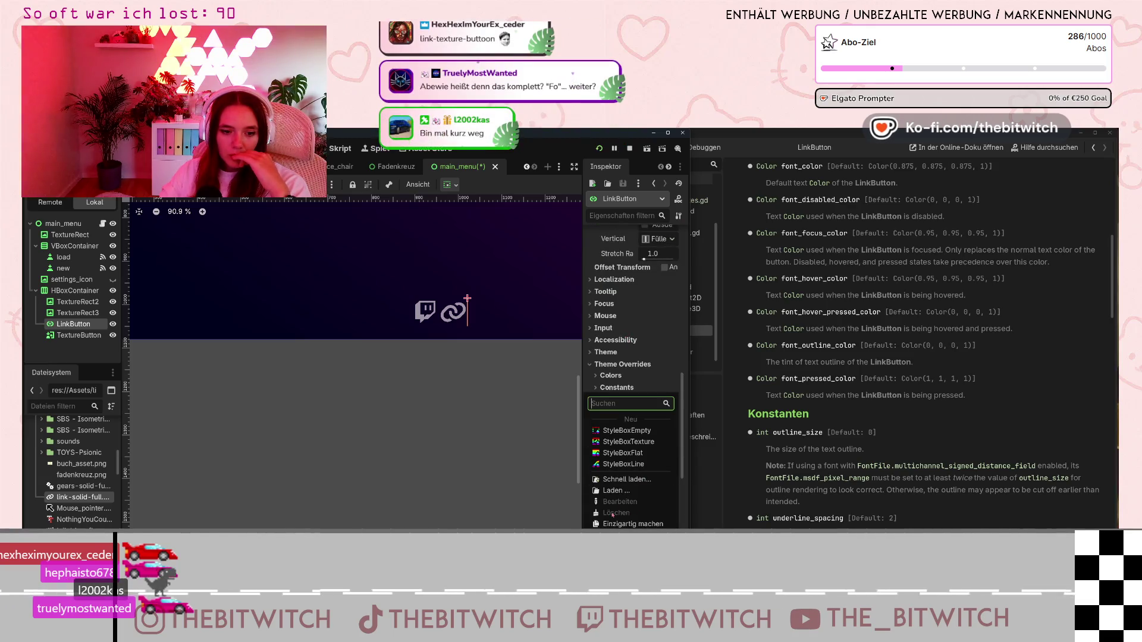
left_click(593, 428)
left_click(592, 427)
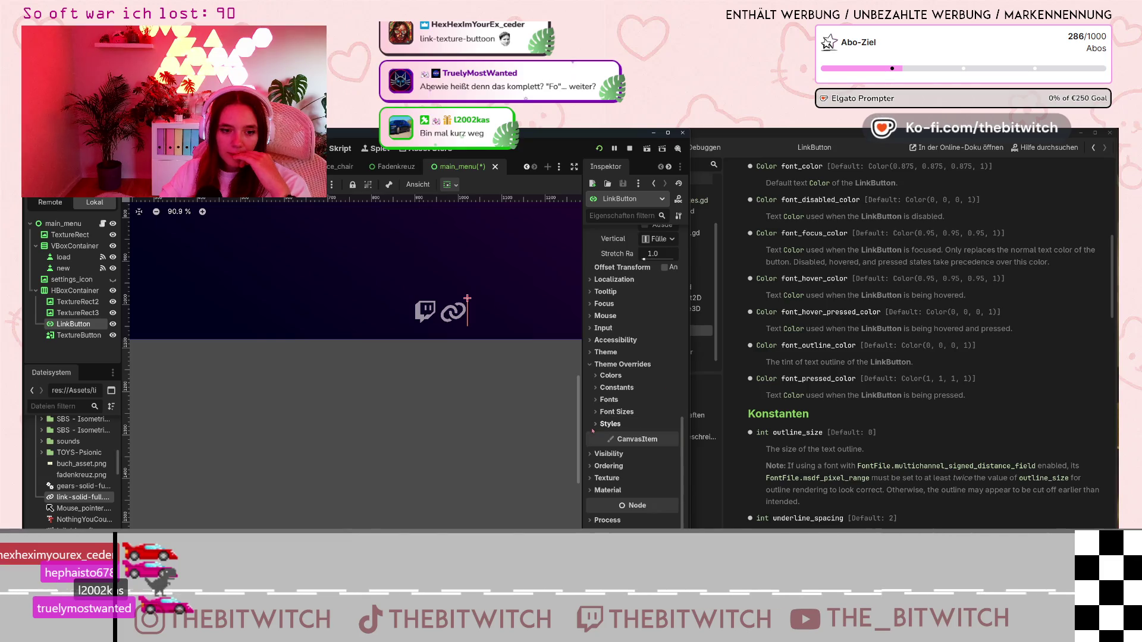
left_click(594, 427)
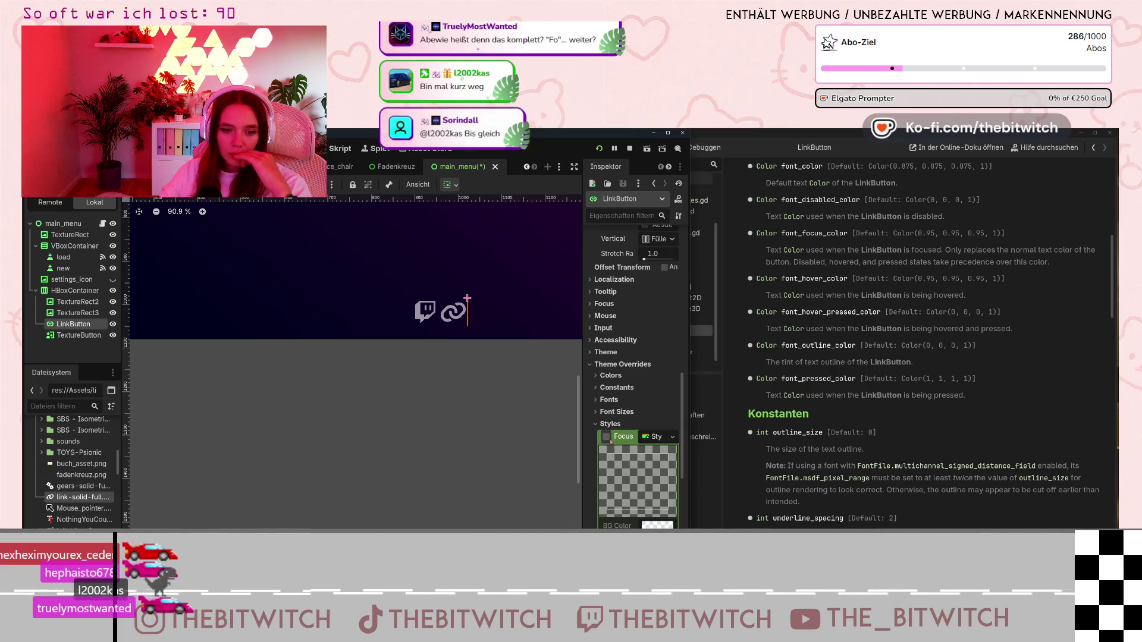
- Set the Focus style to a new StyleBoxEmpty, then switch it to a StyleBoxFlat
scroll(648, 411, "down", 2)
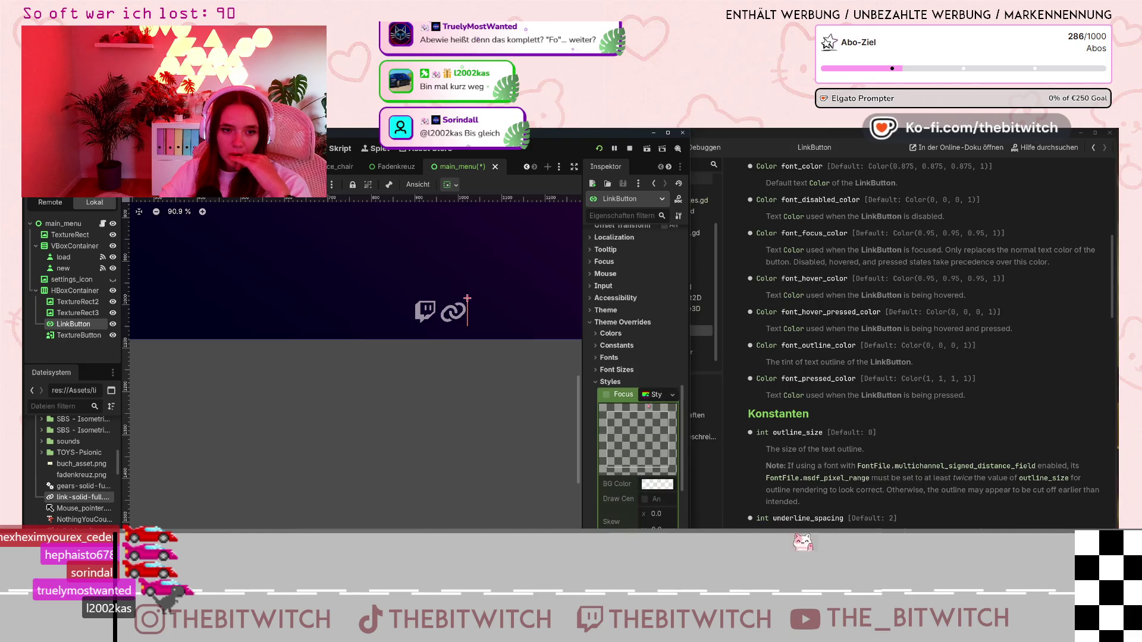
scroll(649, 407, "down", 3)
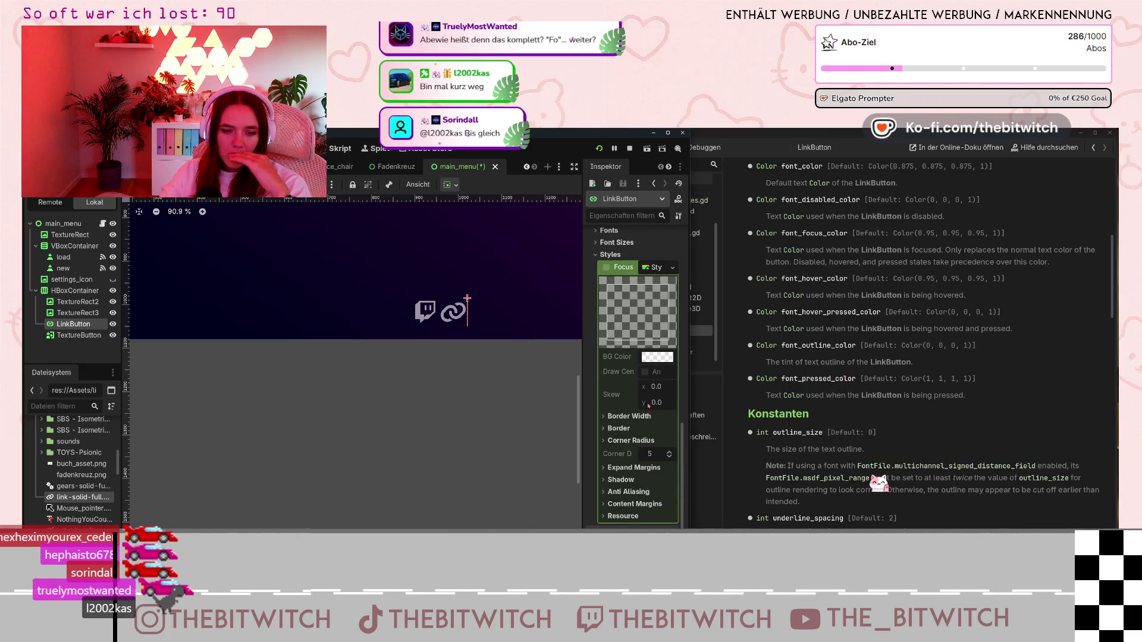
scroll(648, 406, "down", 3)
scroll(648, 406, "up", 5)
left_click(672, 352)
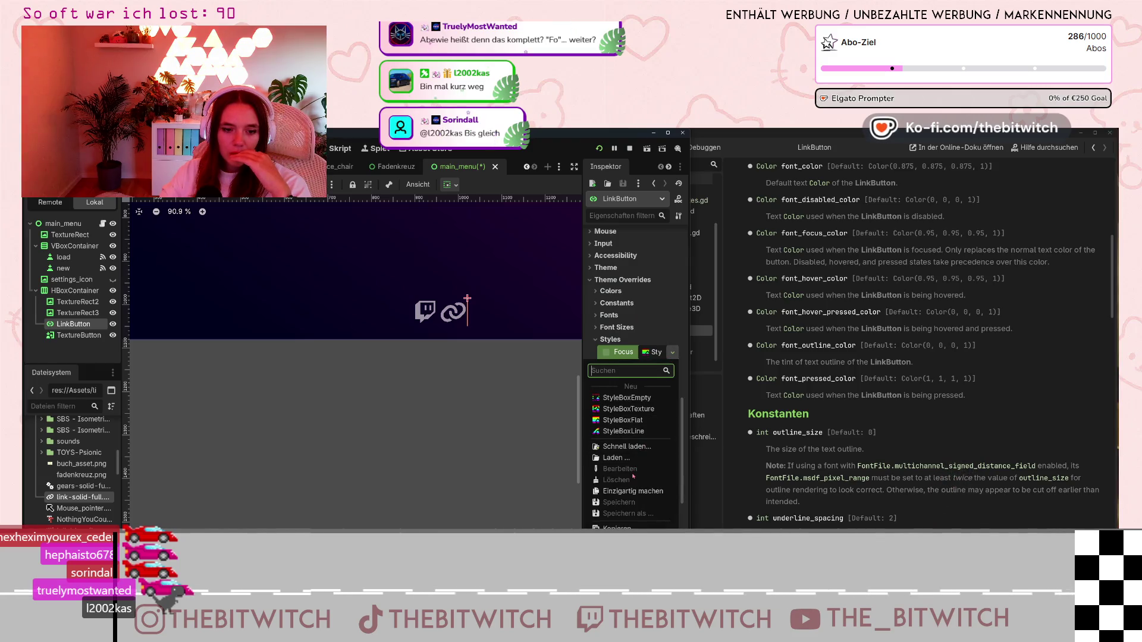
left_click(627, 397)
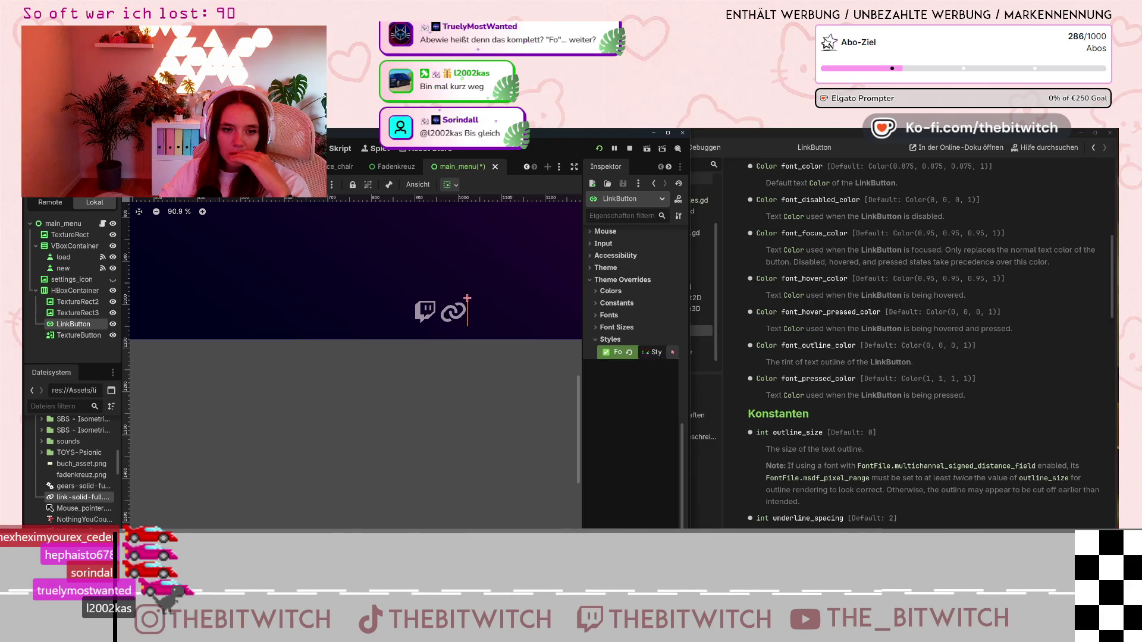
left_click(672, 352)
left_click(637, 479)
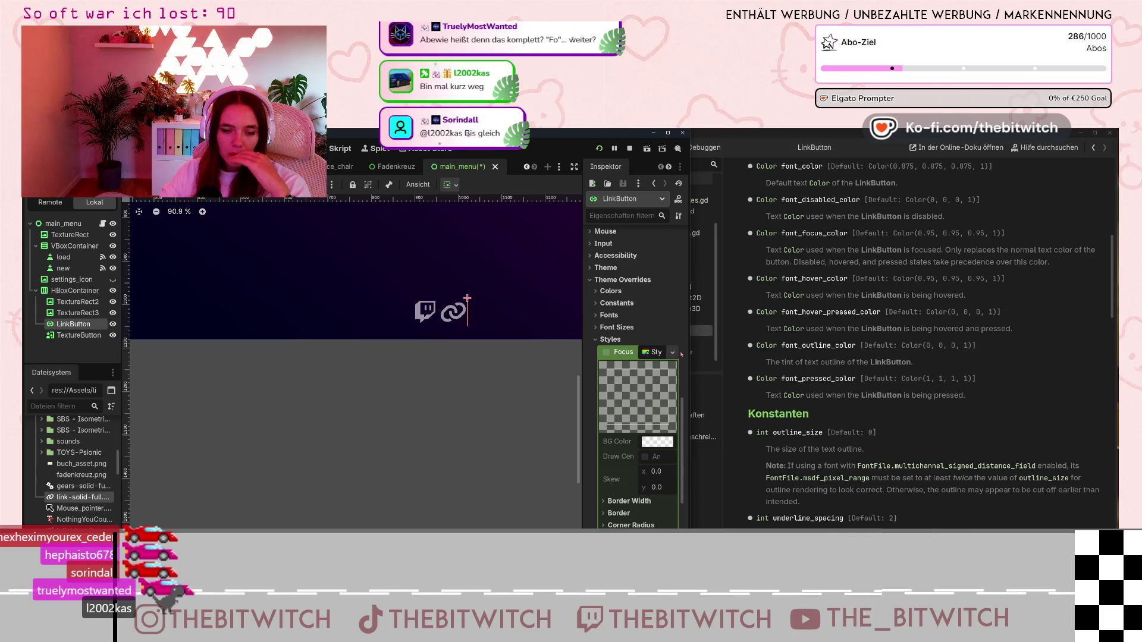
left_click(673, 353)
left_click(677, 321)
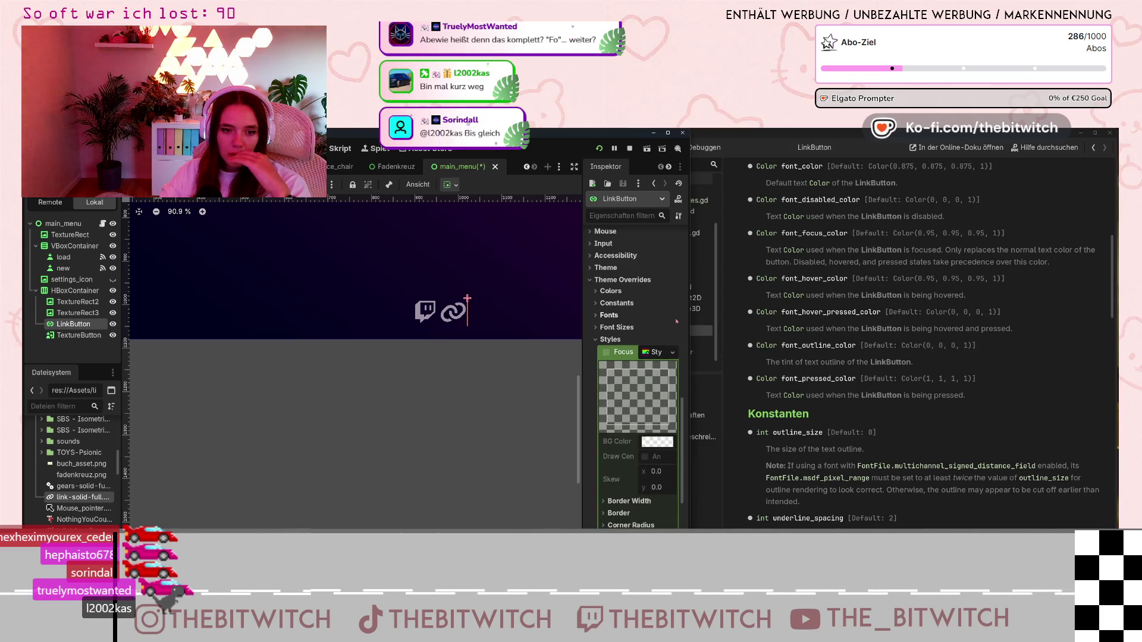
- Review the Theme Overrides font, font size (16 px) and style groups
scroll(614, 340, "up", 3)
left_click(614, 409)
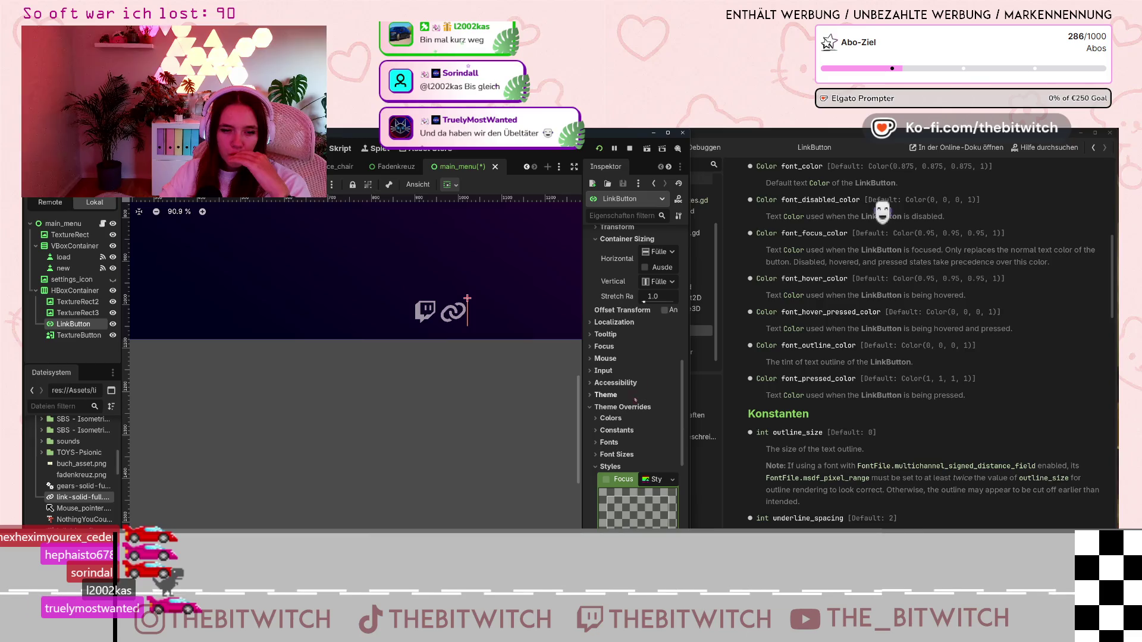
left_click(613, 408)
scroll(615, 413, "down", 2)
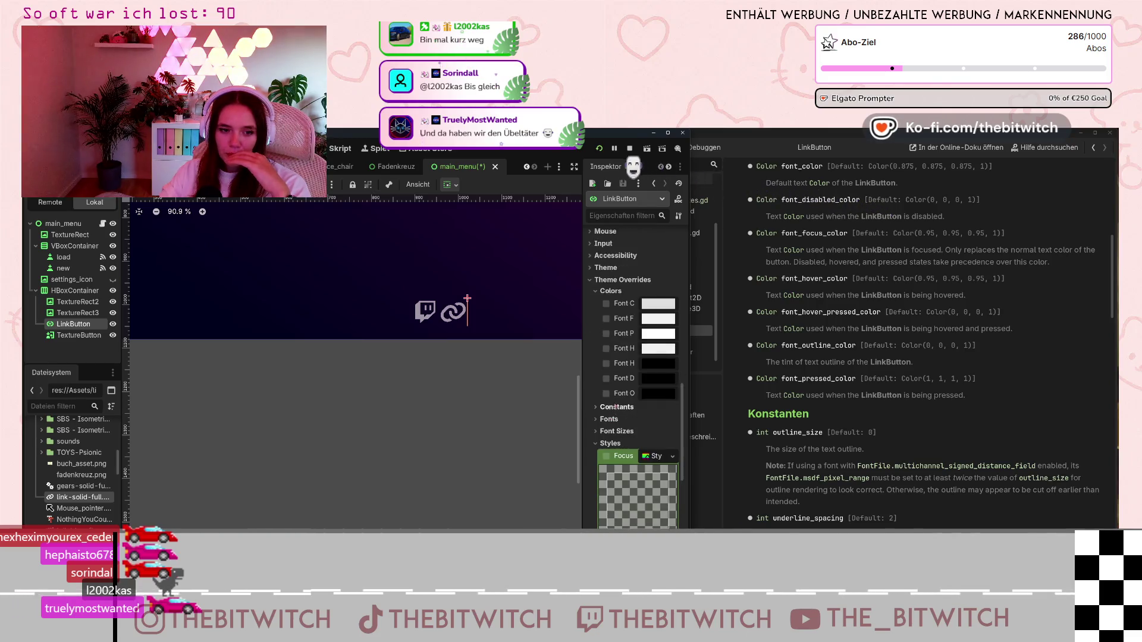
scroll(616, 414, "down", 3)
left_click(609, 321)
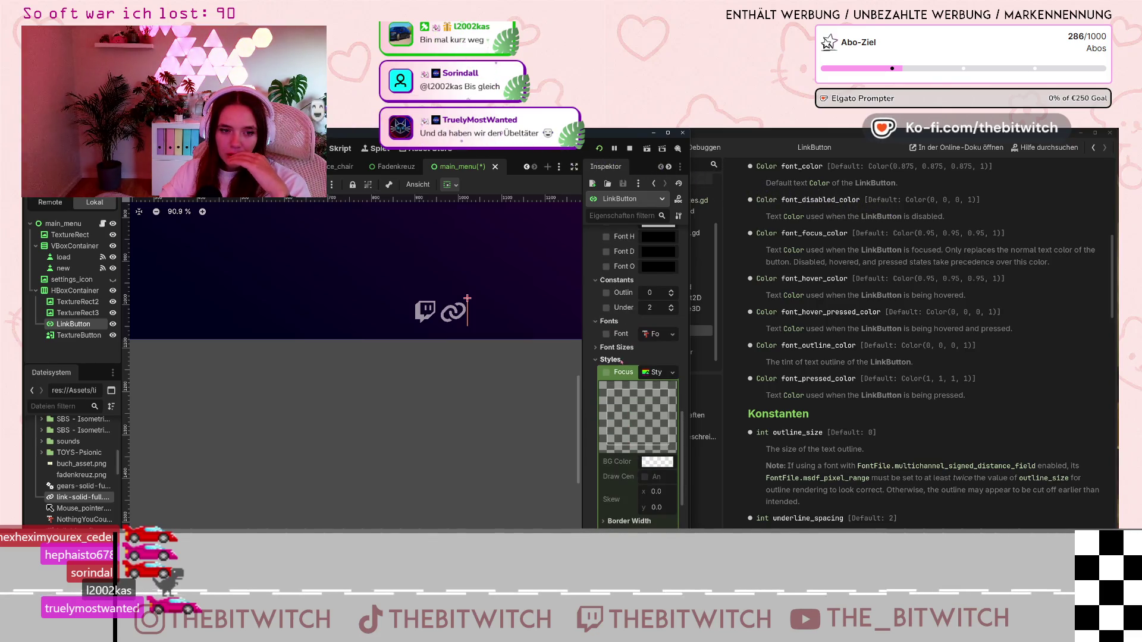
left_click(611, 360)
left_click(613, 347)
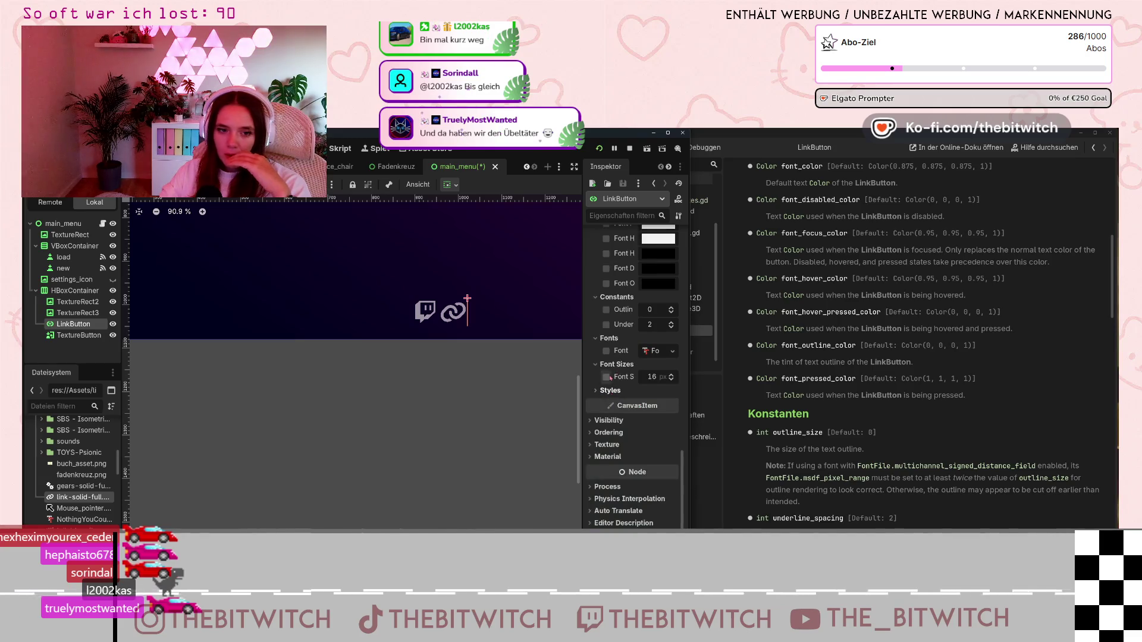
left_click(610, 390)
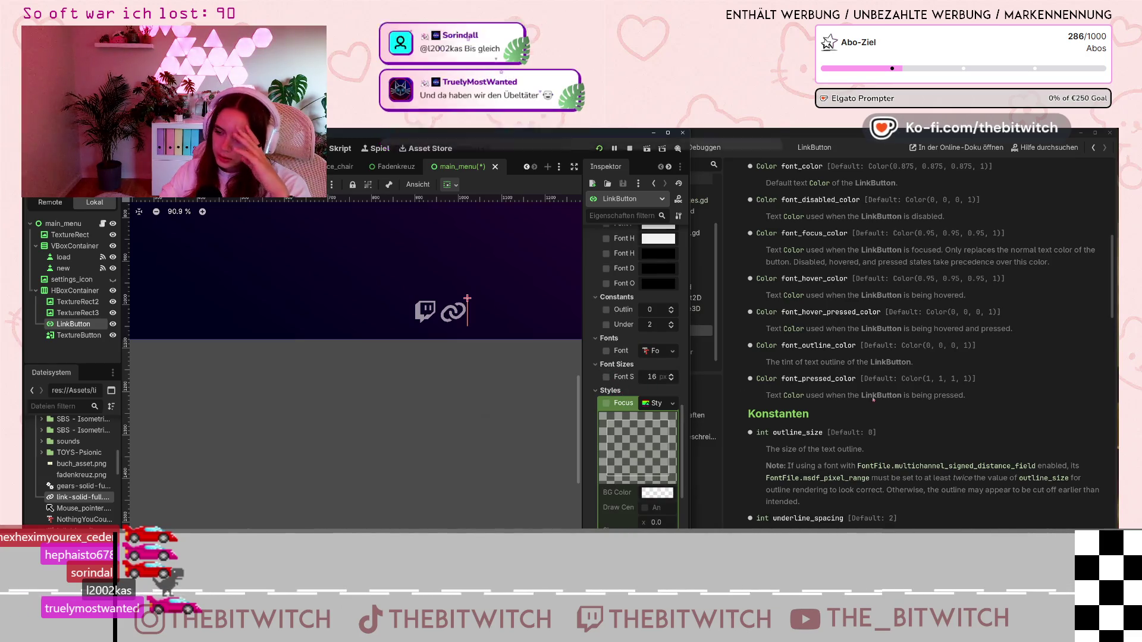
- Check the Focus style property's options, then delete the LinkButton node
right_click(622, 403)
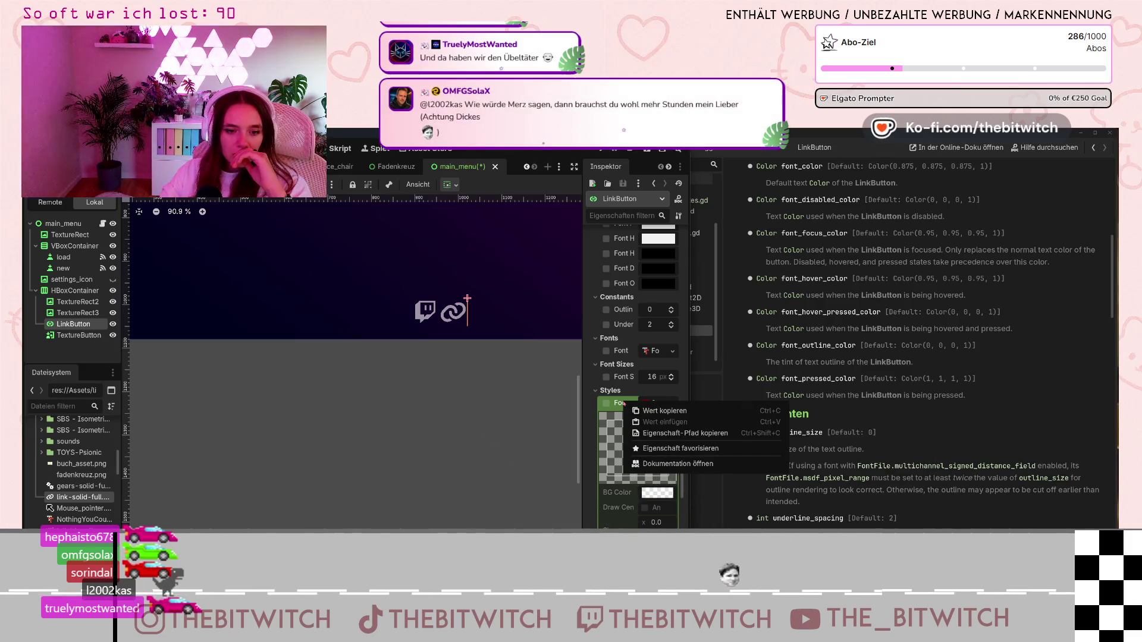
left_click(608, 398)
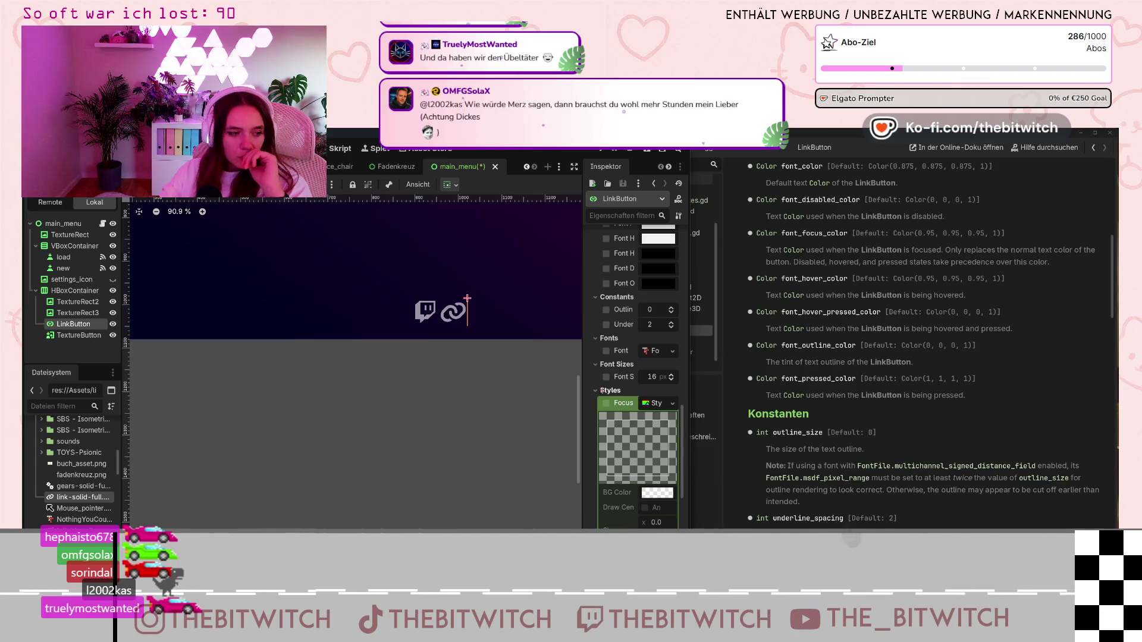
scroll(630, 416, "down", 5)
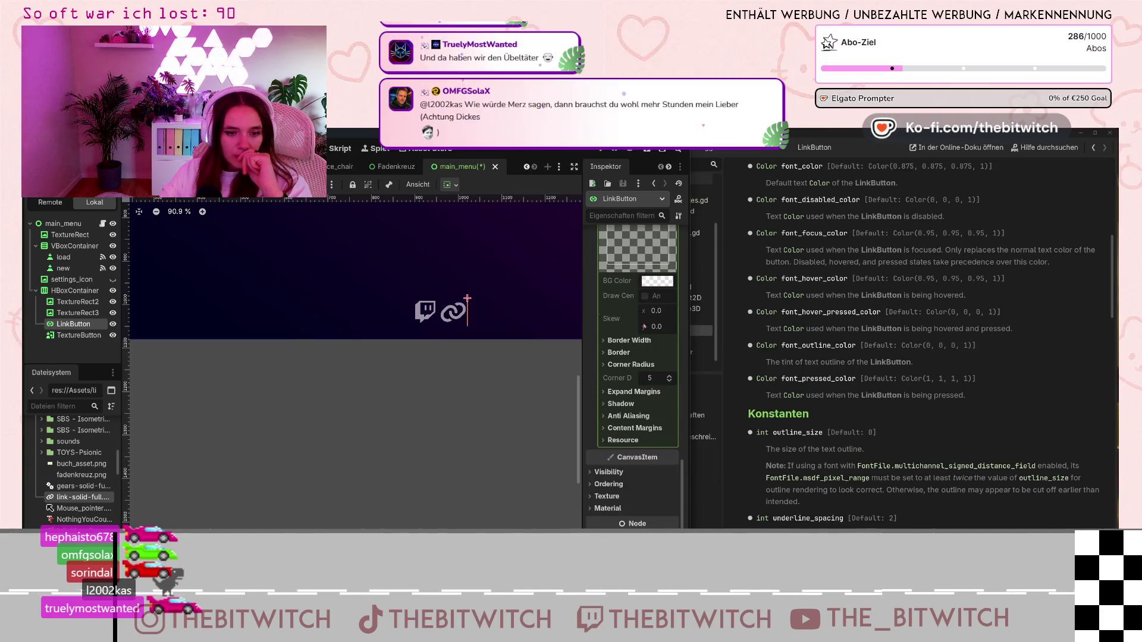
scroll(666, 397, "up", 5)
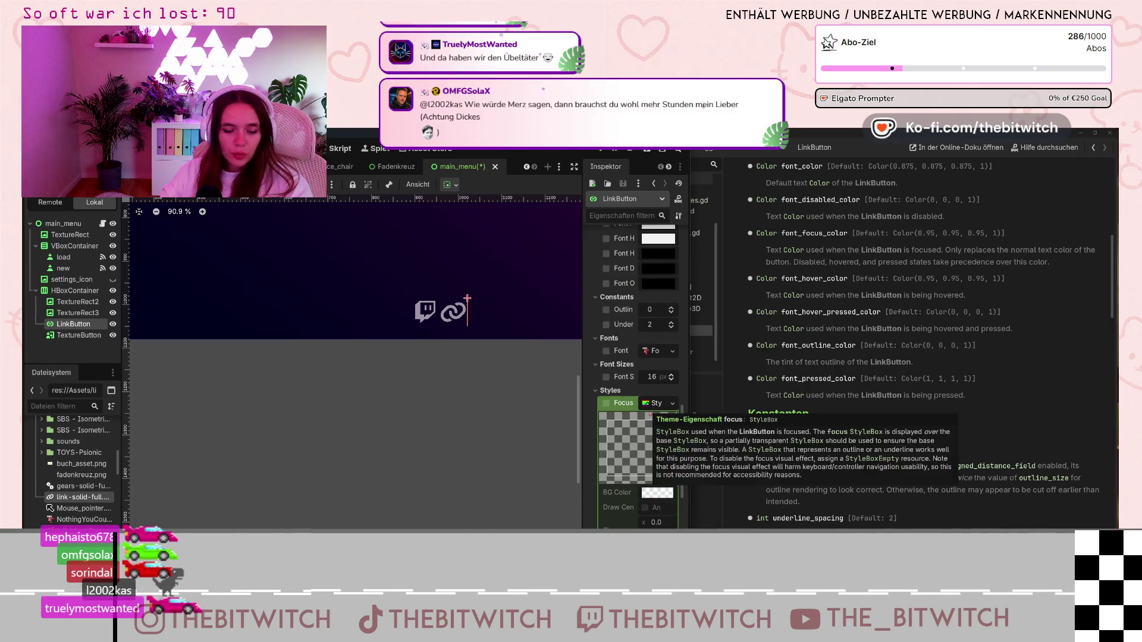
scroll(650, 414, "up", 1)
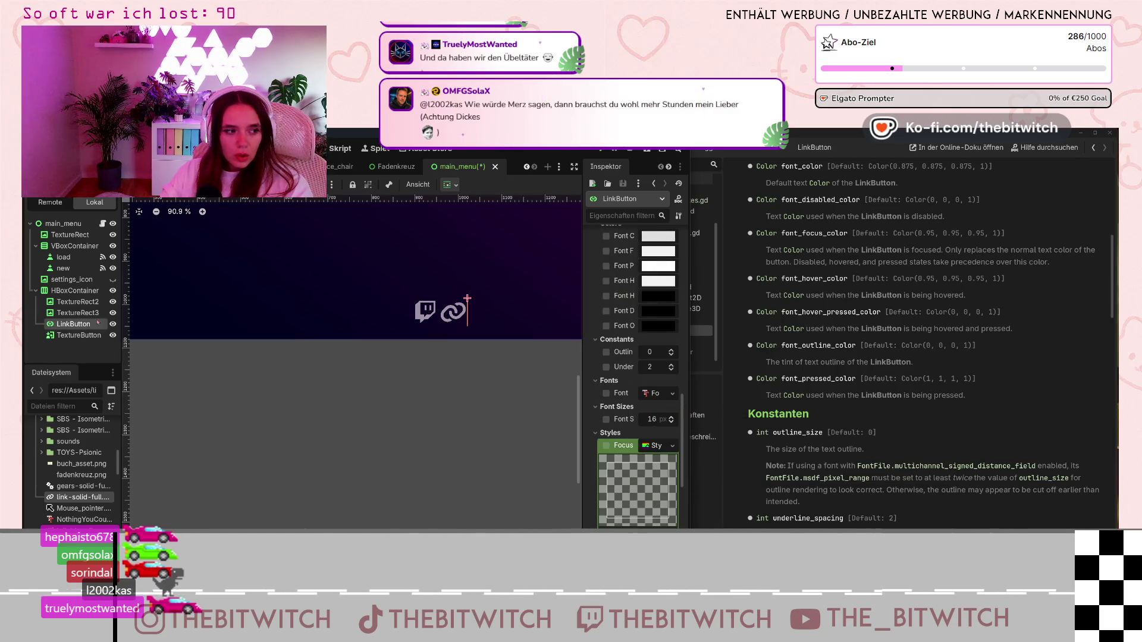
key("Delete")
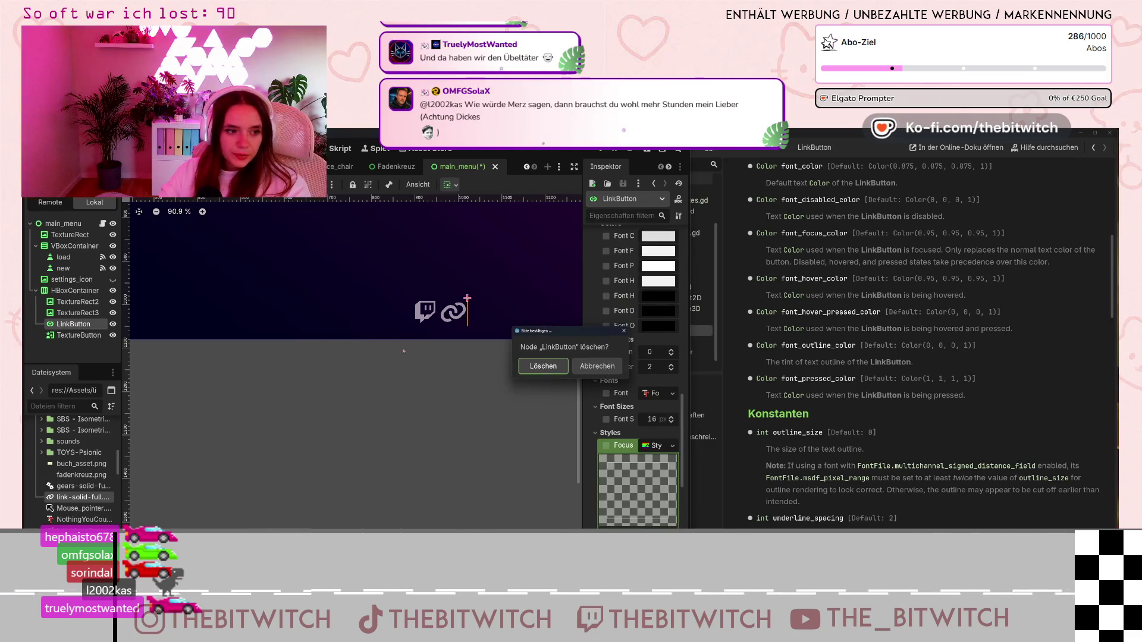
- Confirm deleting the old LinkButton and add a new LinkButton child to HBoxContainer via a 'link' search
key("Return")
left_click(79, 291)
right_click(80, 290)
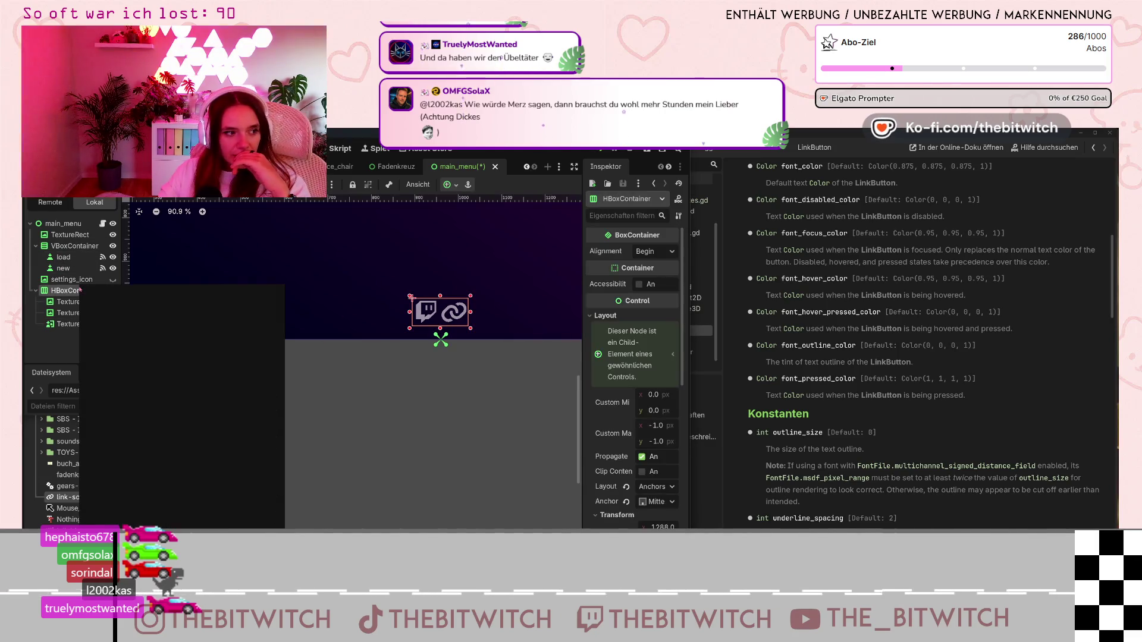
left_click(157, 293)
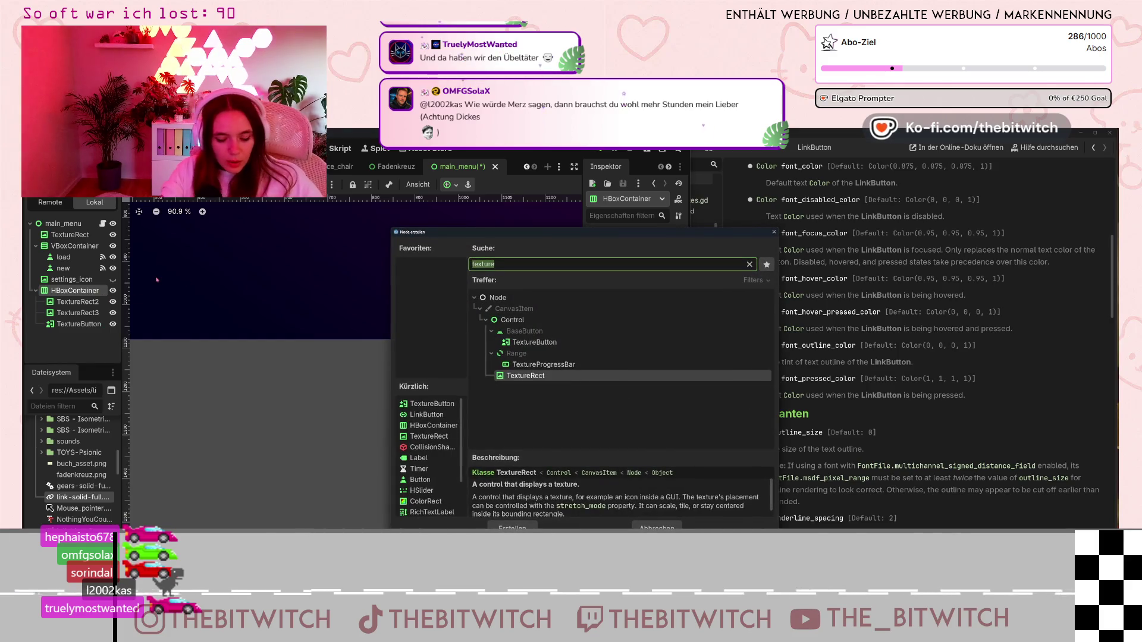
type("link")
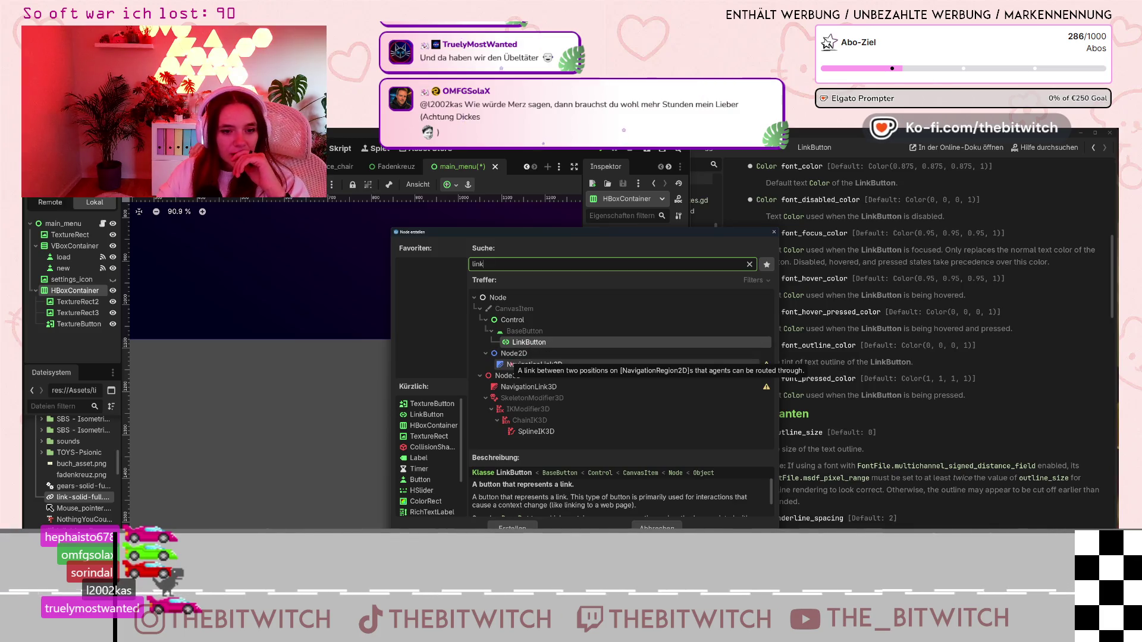
double_click(526, 344)
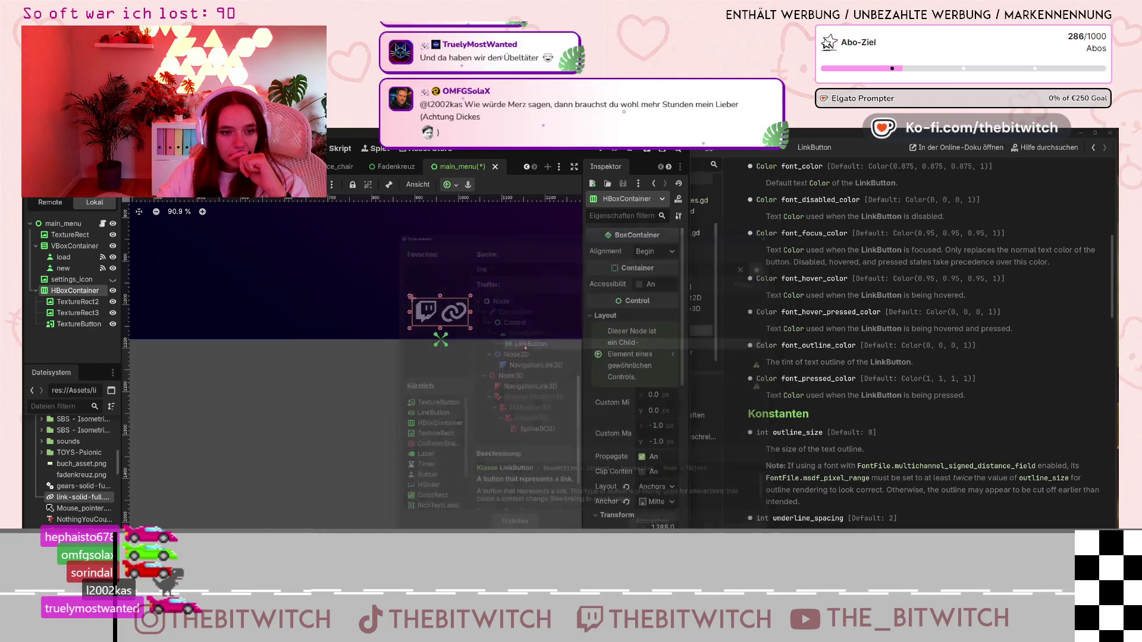
scroll(601, 439, "down", 6)
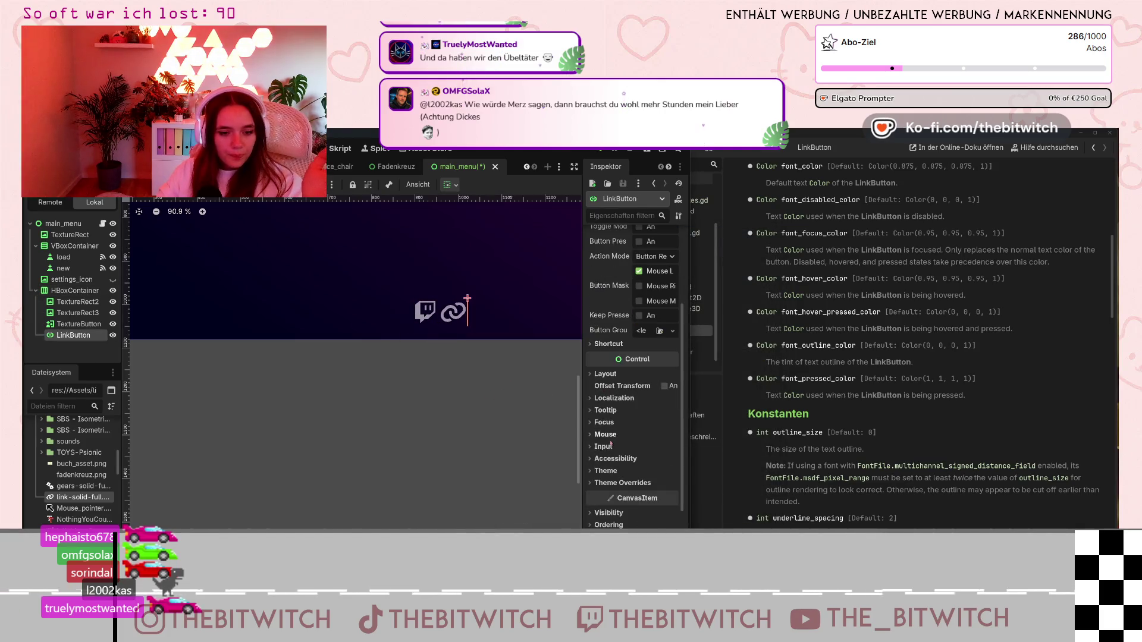
left_click(592, 398)
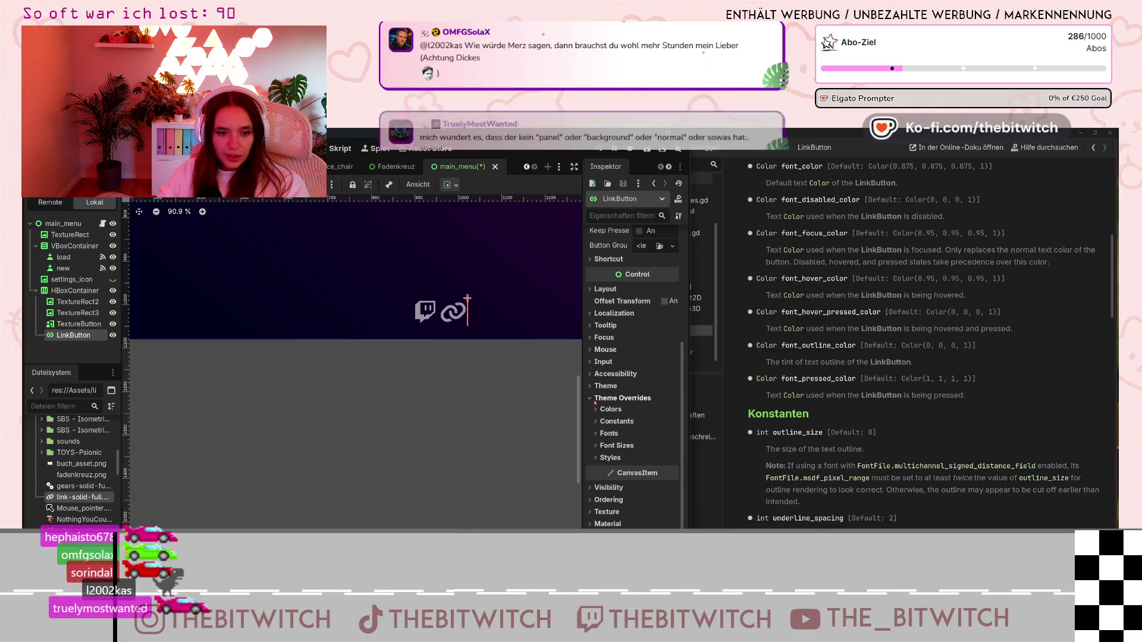
left_click(596, 458)
mouse_move(613, 471)
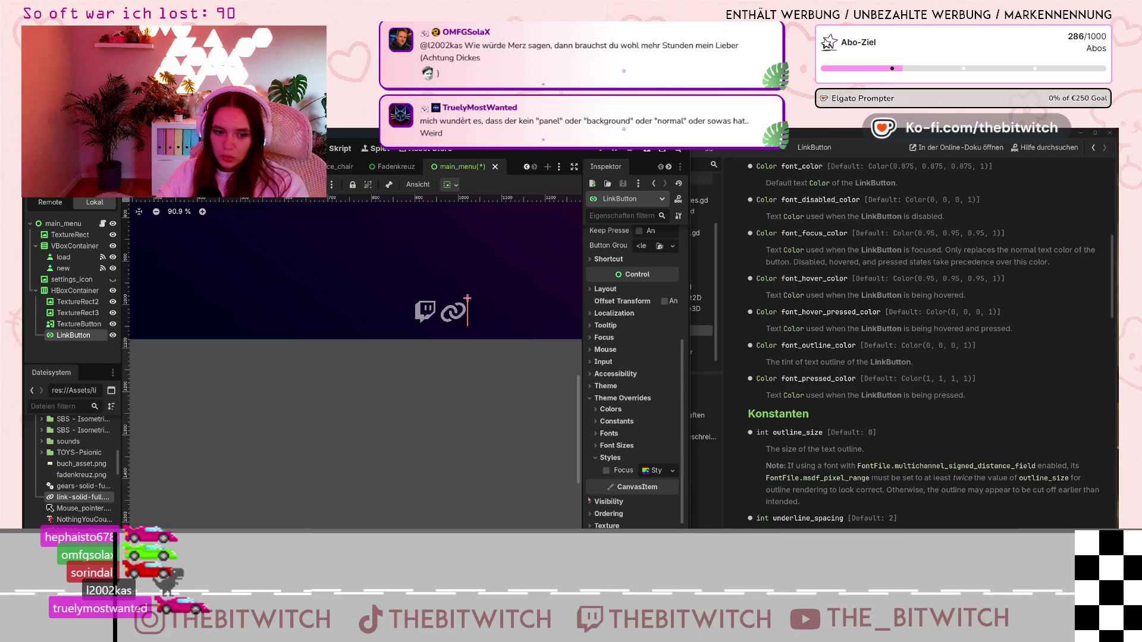
left_click(606, 526)
scroll(625, 480, "down", 3)
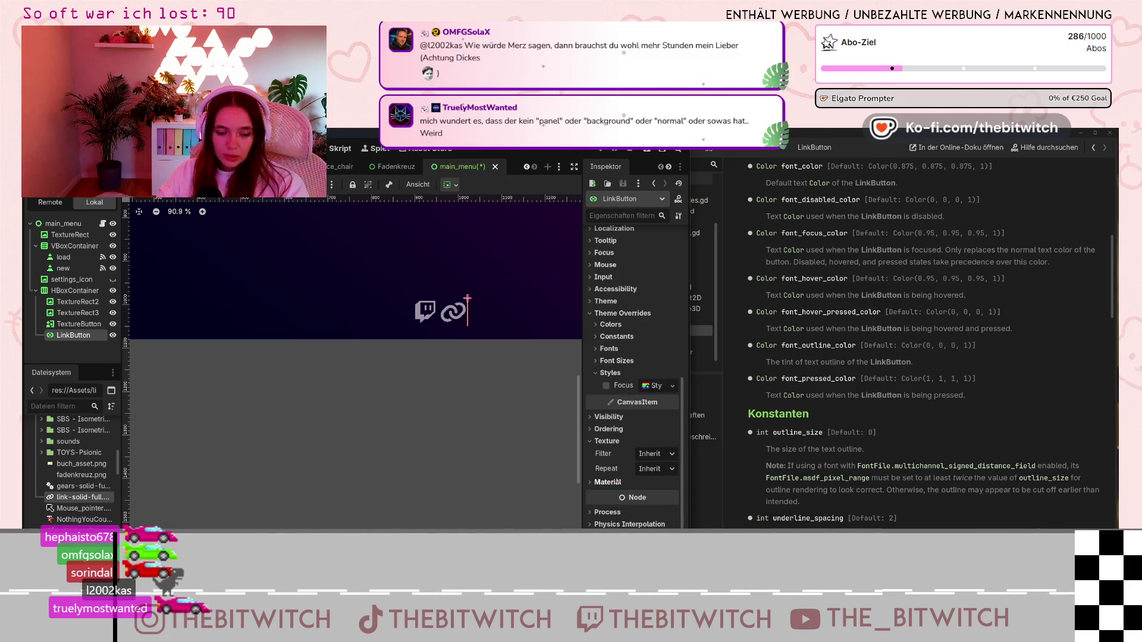
left_click(670, 454)
left_click(670, 454)
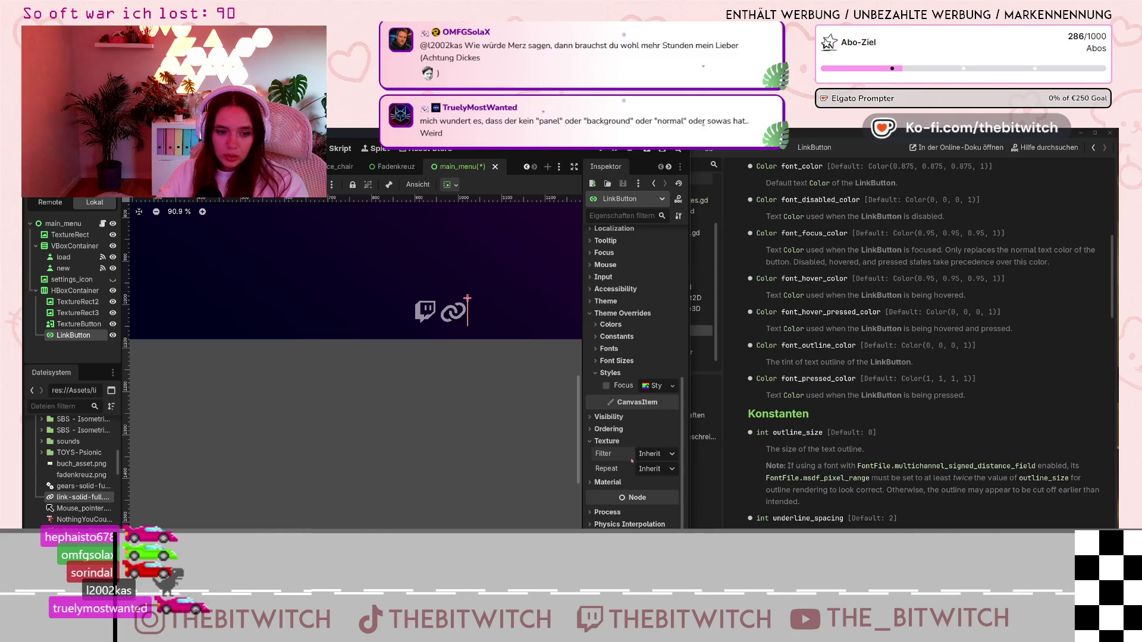
scroll(633, 461, "down", 1)
scroll(629, 463, "up", 7)
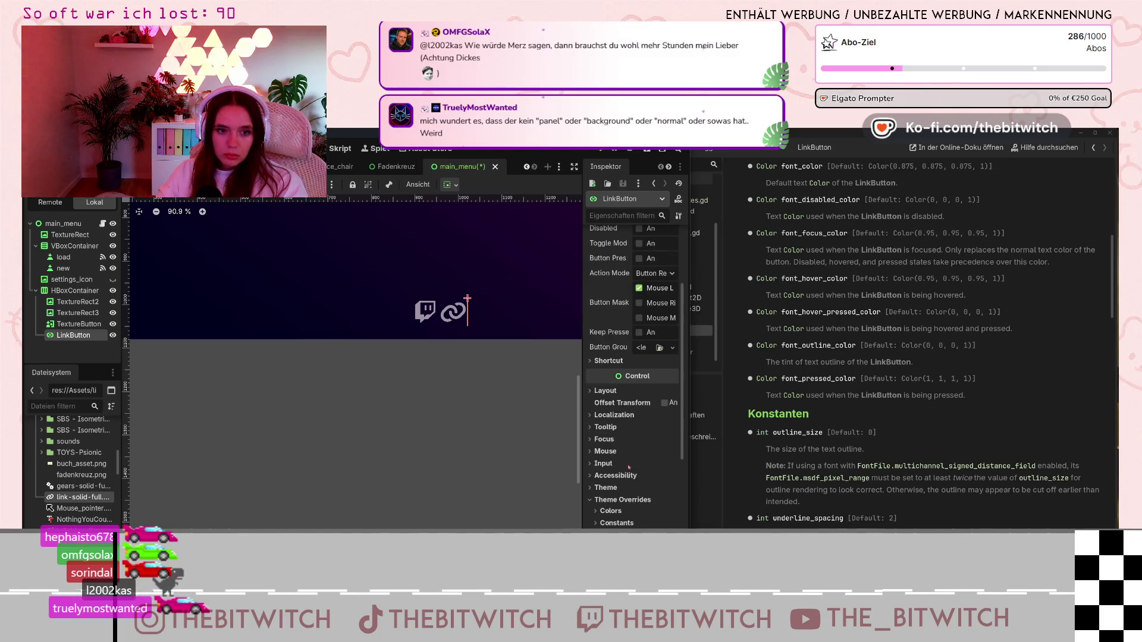
scroll(629, 468, "up", 4)
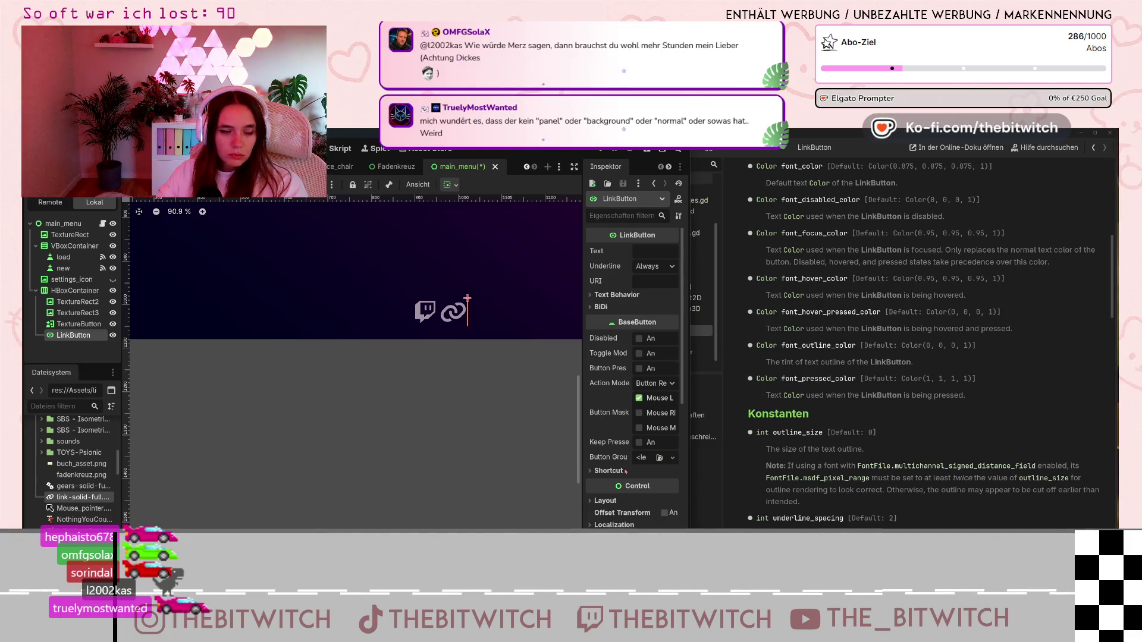
scroll(607, 458, "down", 2)
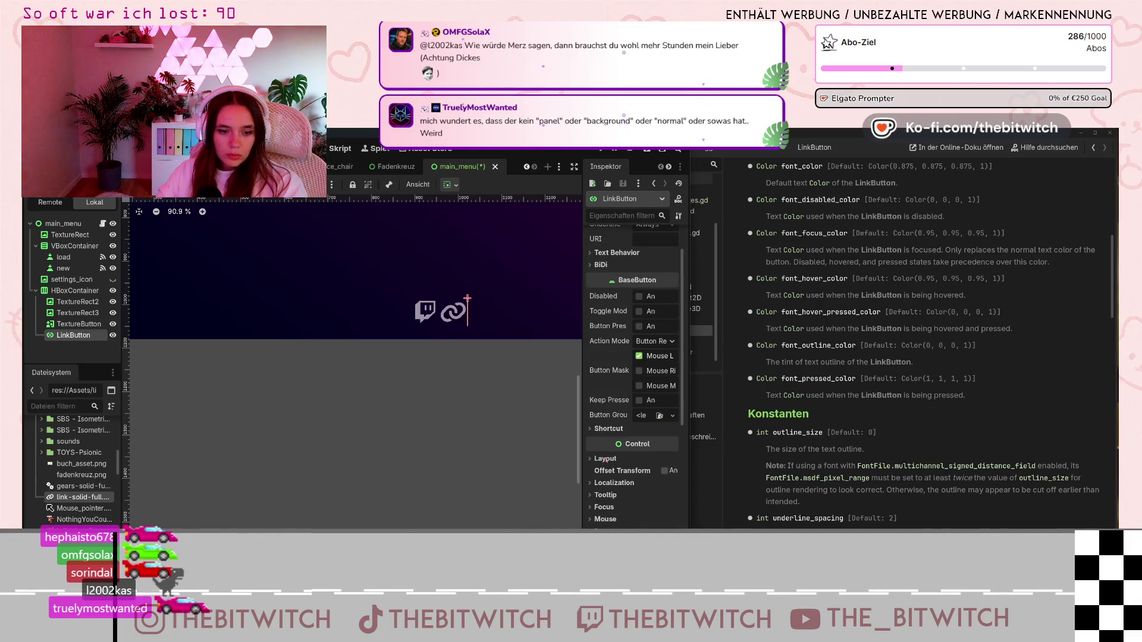
left_click(597, 429)
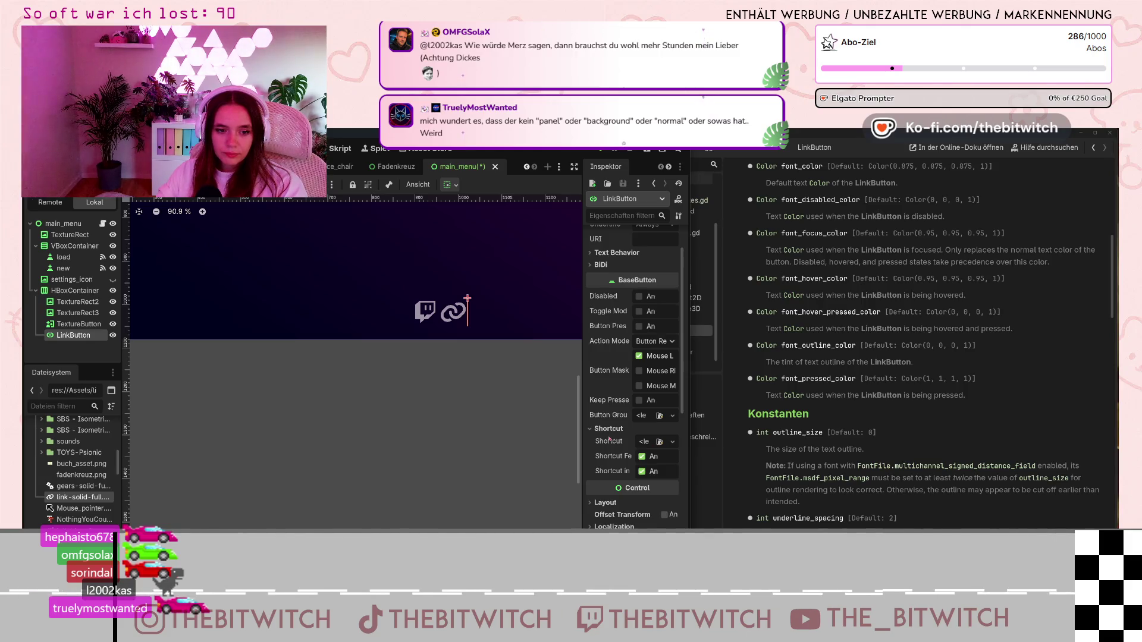
scroll(609, 438, "down", 4)
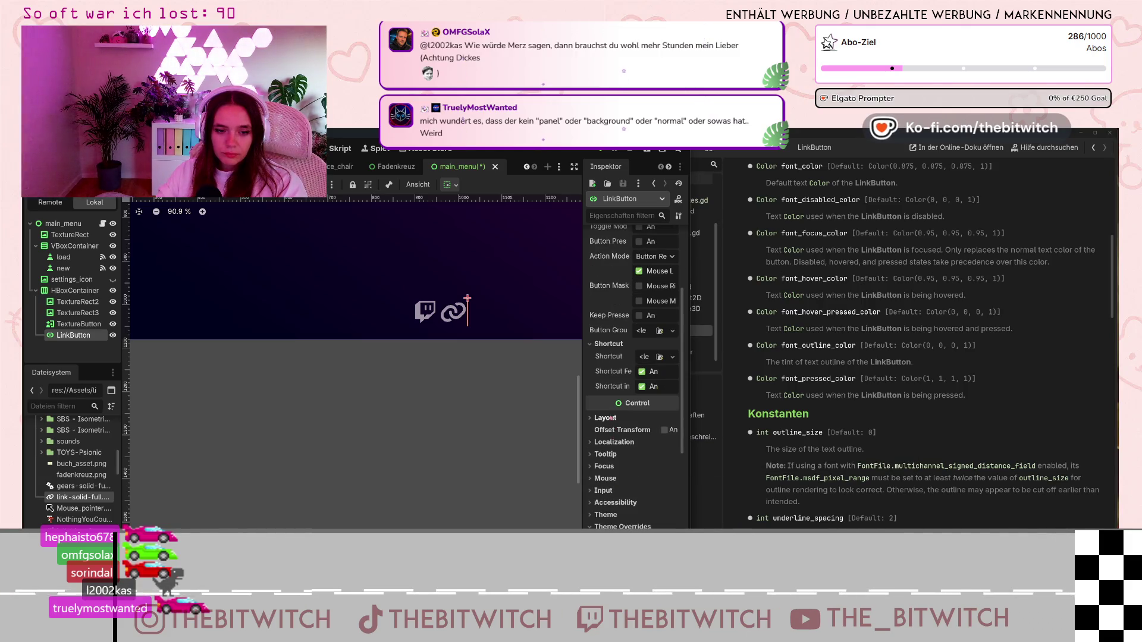
left_click(612, 418)
scroll(611, 418, "down", 8)
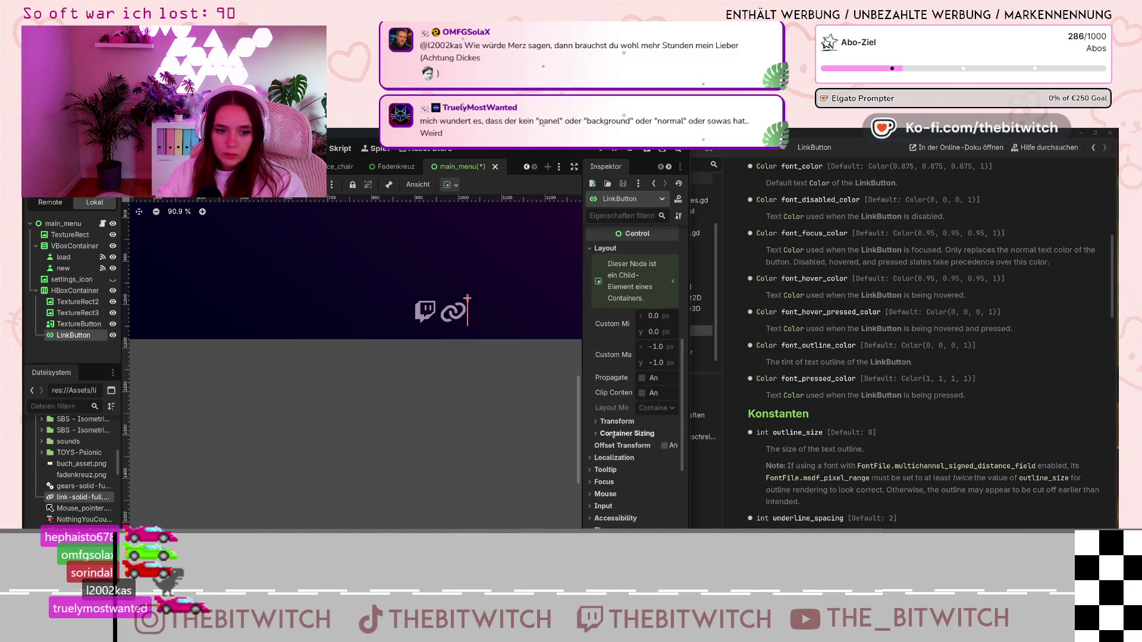
scroll(619, 440, "down", 4)
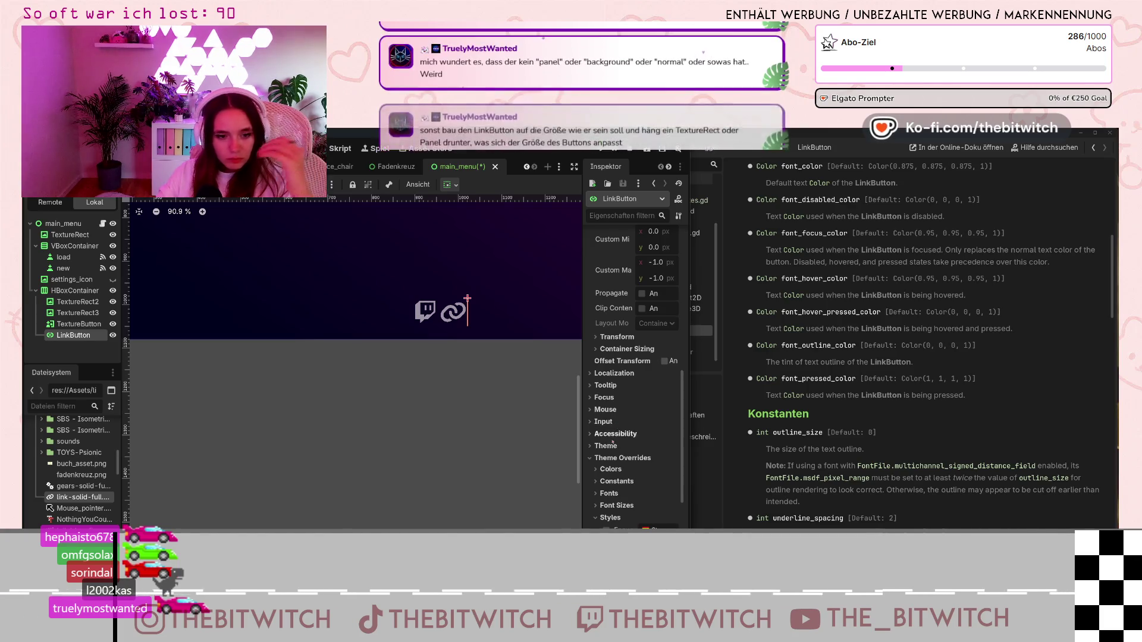
- Assign a New Theme to the LinkButton's Theme property, view it in the theme editor, then close it
left_click(639, 446)
left_click(672, 459)
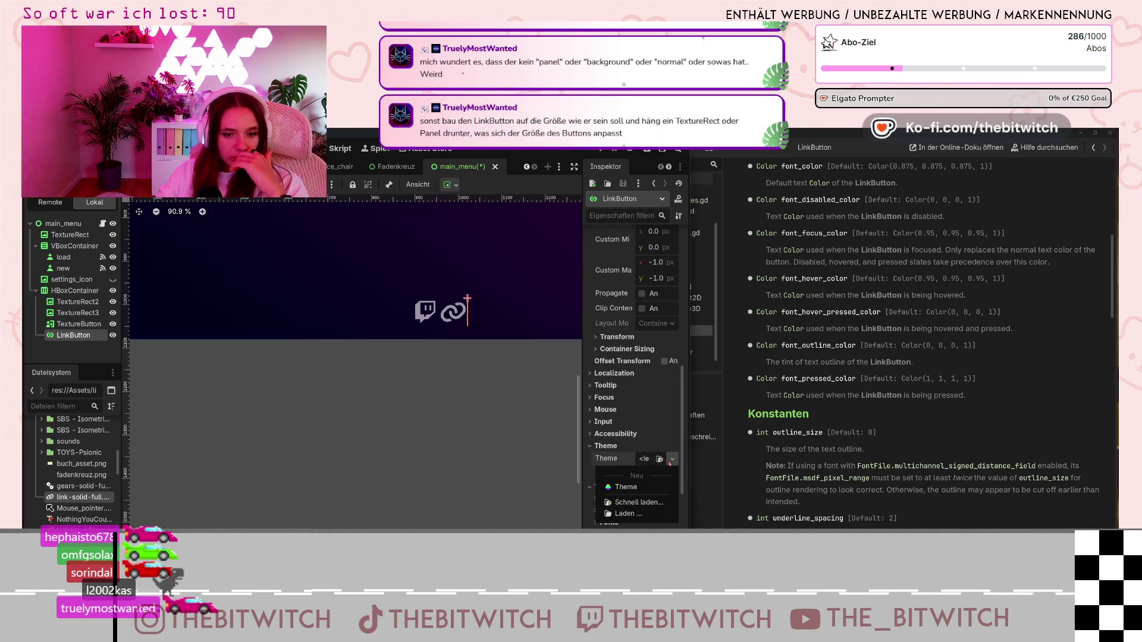
left_click(641, 487)
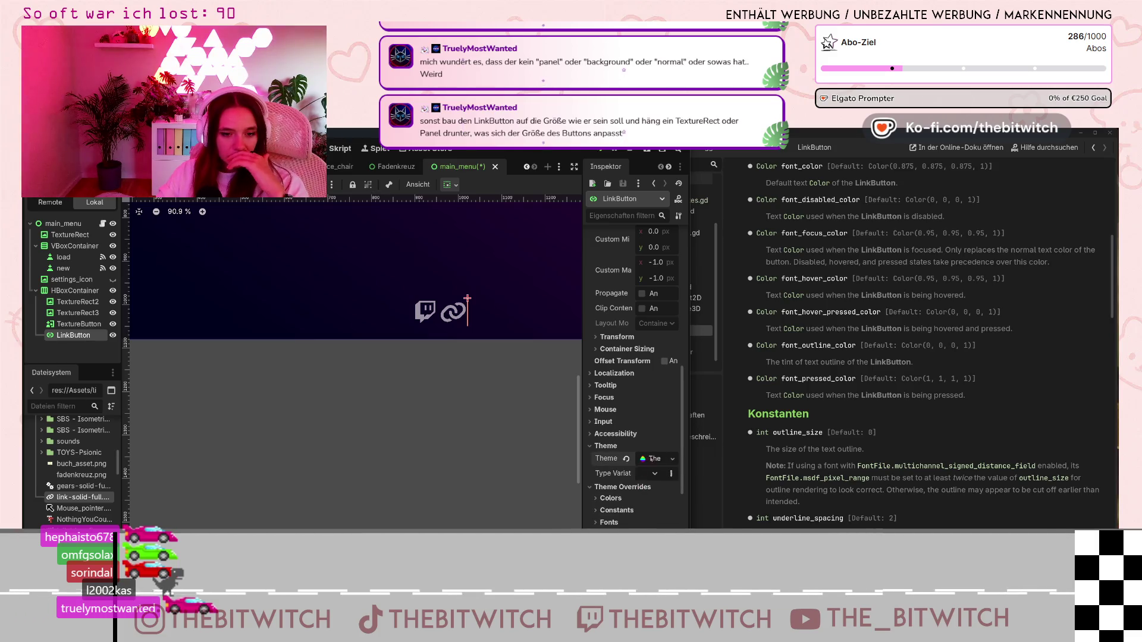
left_click(652, 459)
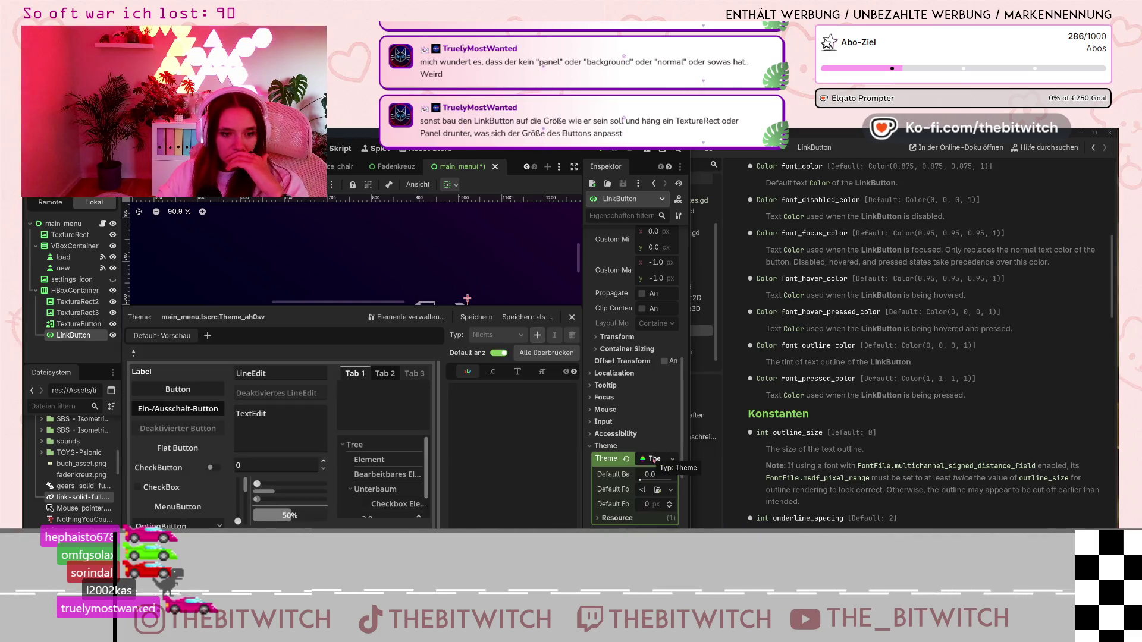
left_click(597, 455)
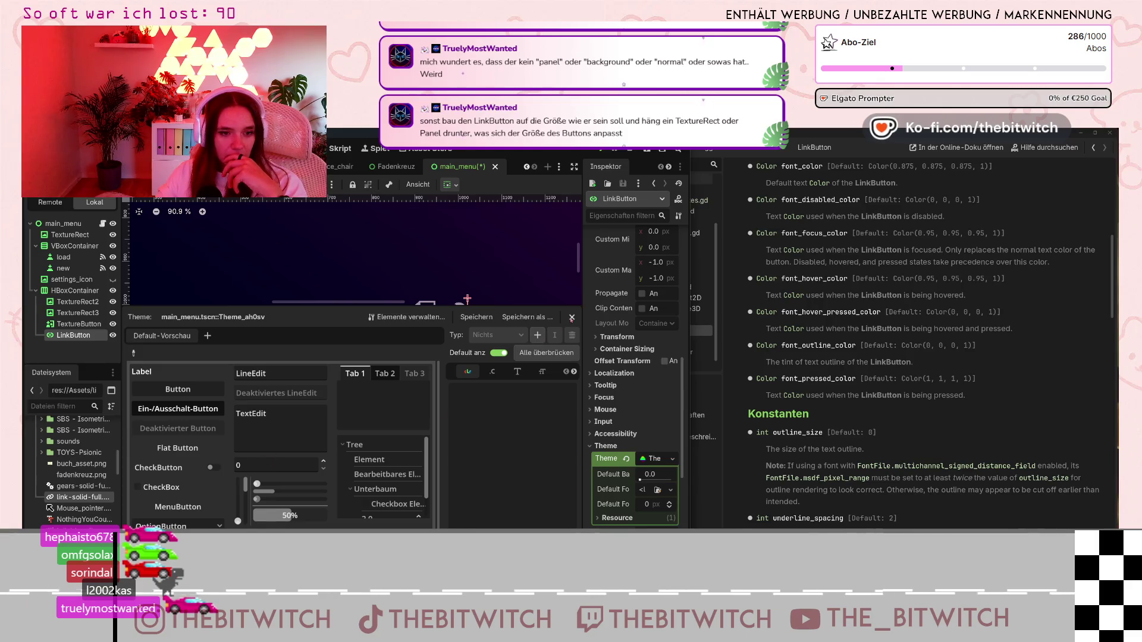
left_click(601, 457)
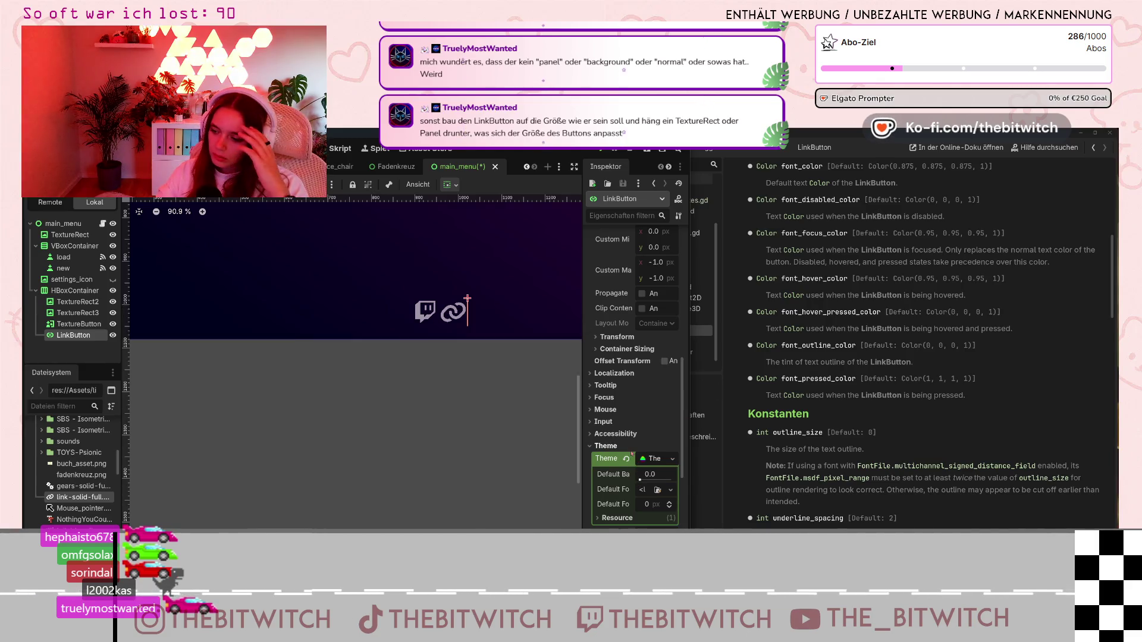
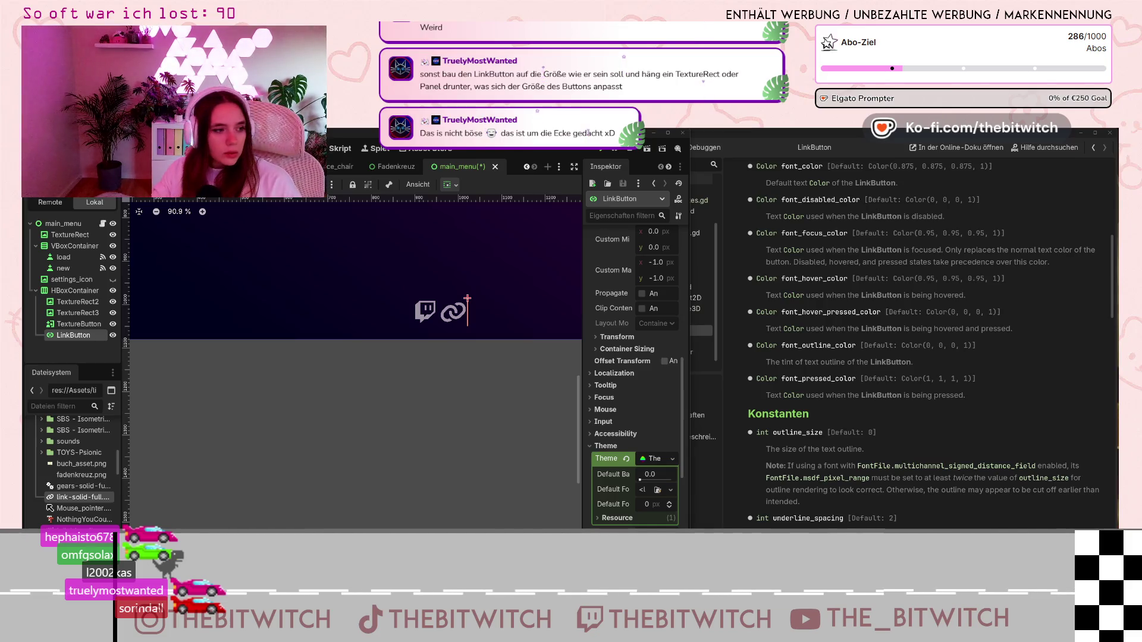
- Delete the LinkButton node from the main menu's HBoxContainer
left_click(73, 334)
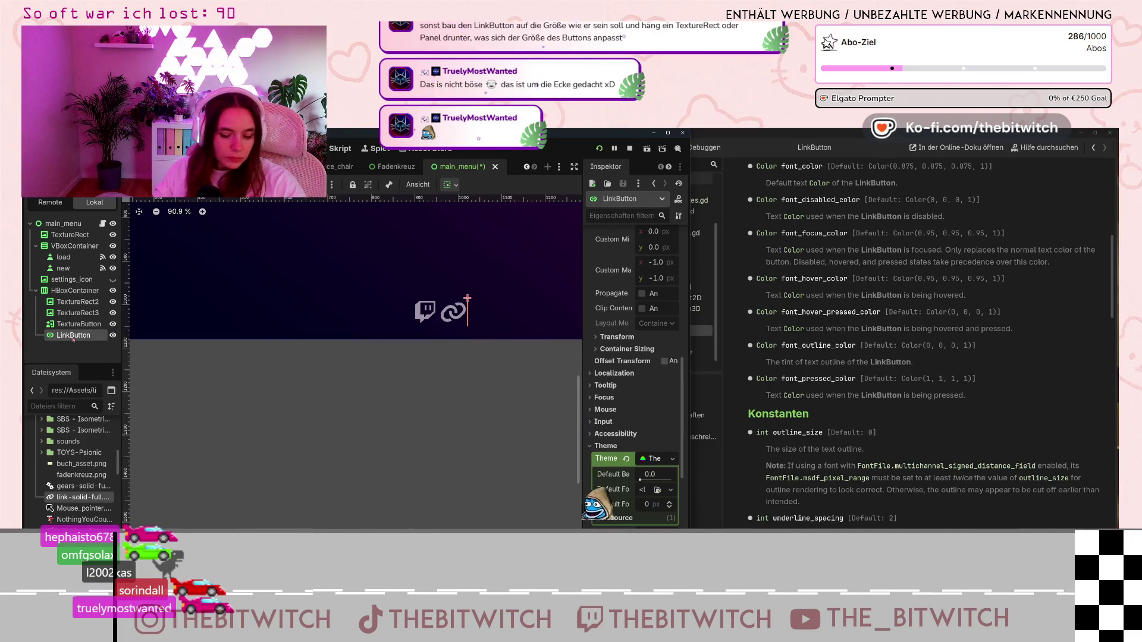
key("Delete")
left_click(537, 367)
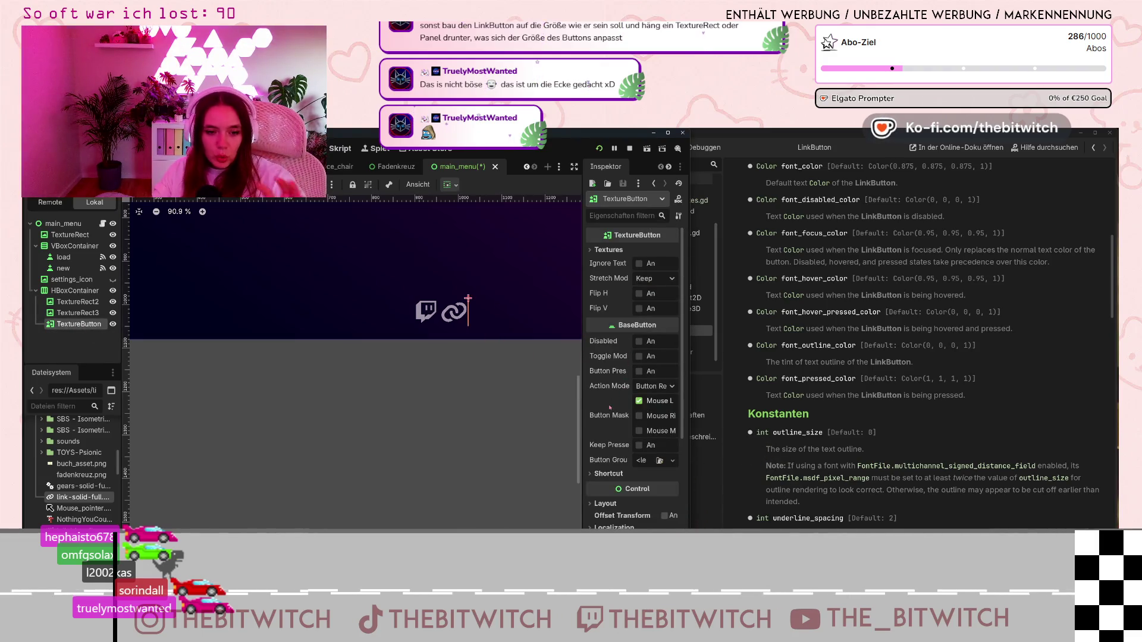
- Expand the TextureButton's Theme and Shortcut sections in the Inspector
scroll(609, 408, "down", 3)
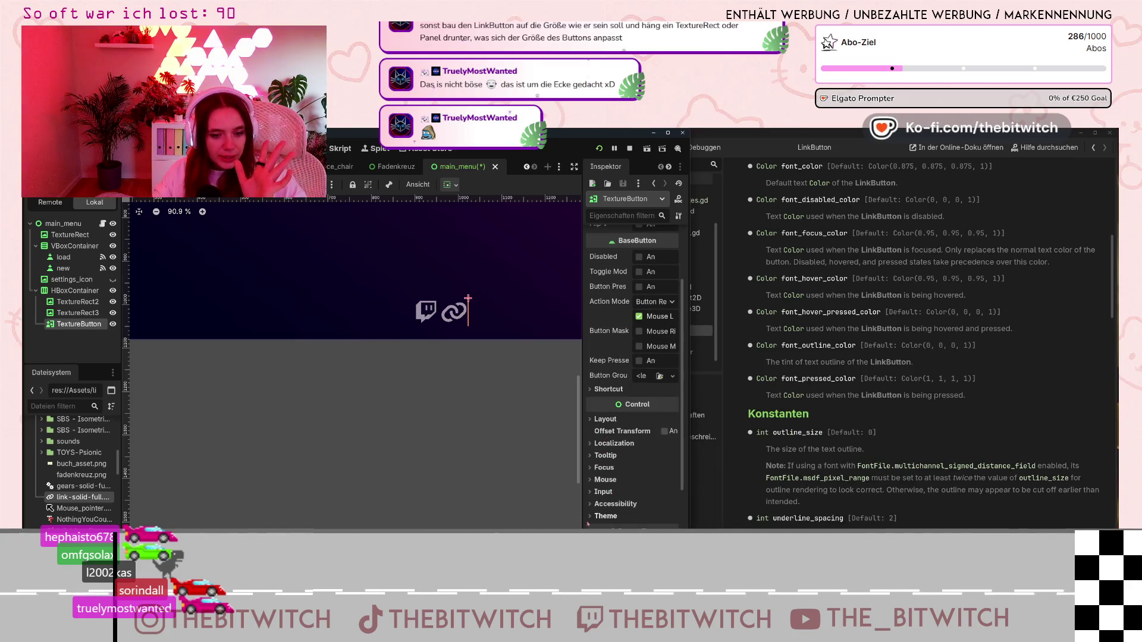
scroll(631, 476, "down", 3)
left_click(634, 431)
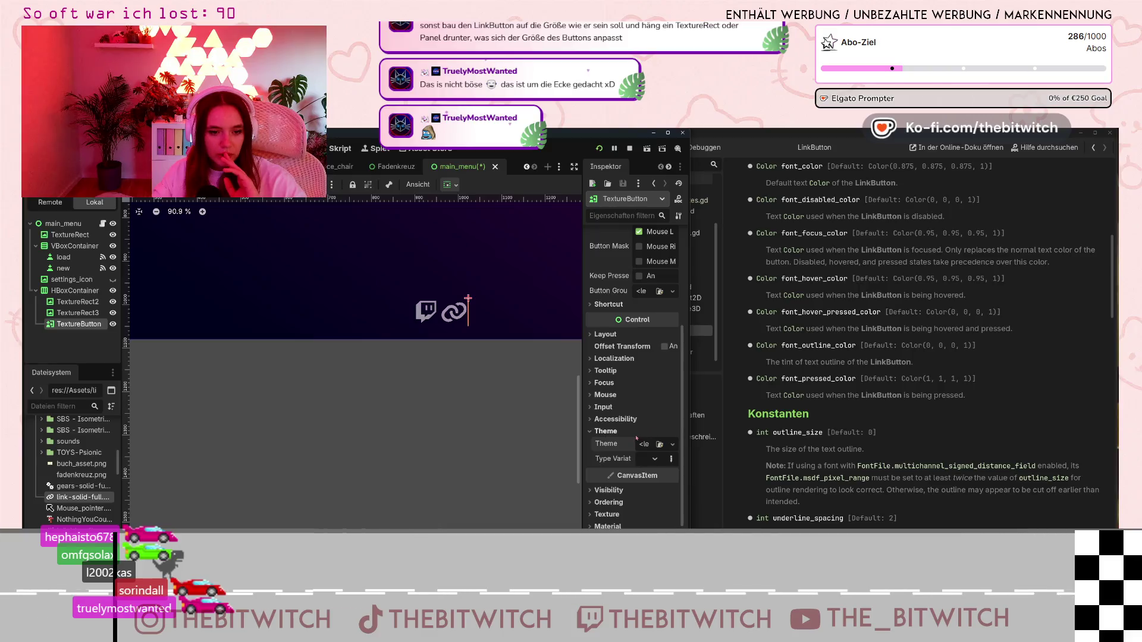
scroll(636, 438, "down", 3)
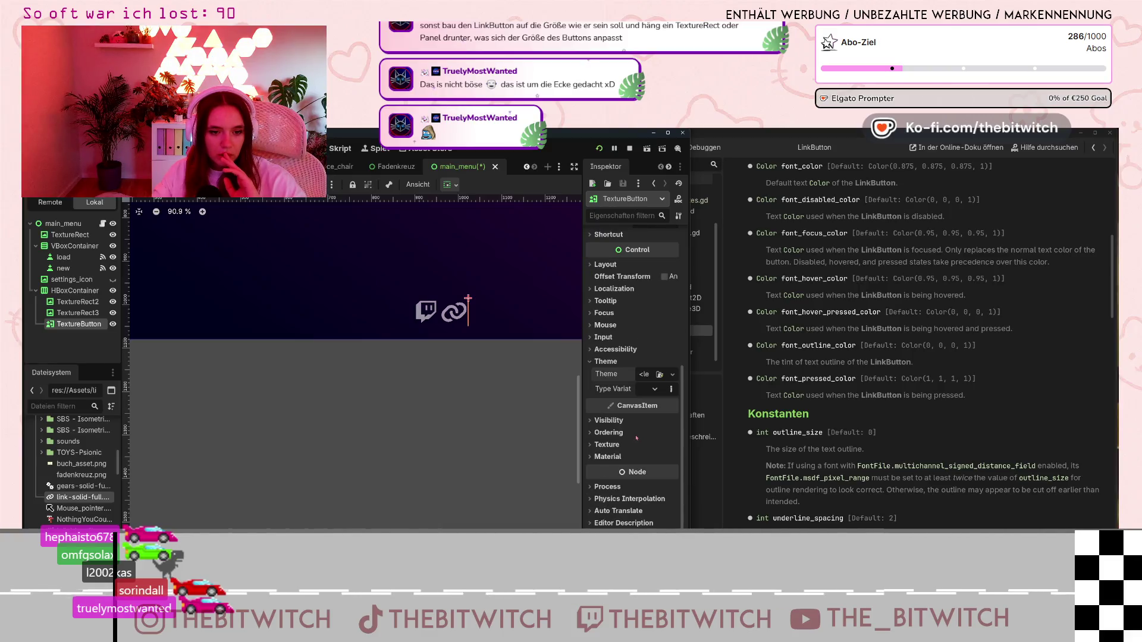
scroll(635, 438, "up", 10)
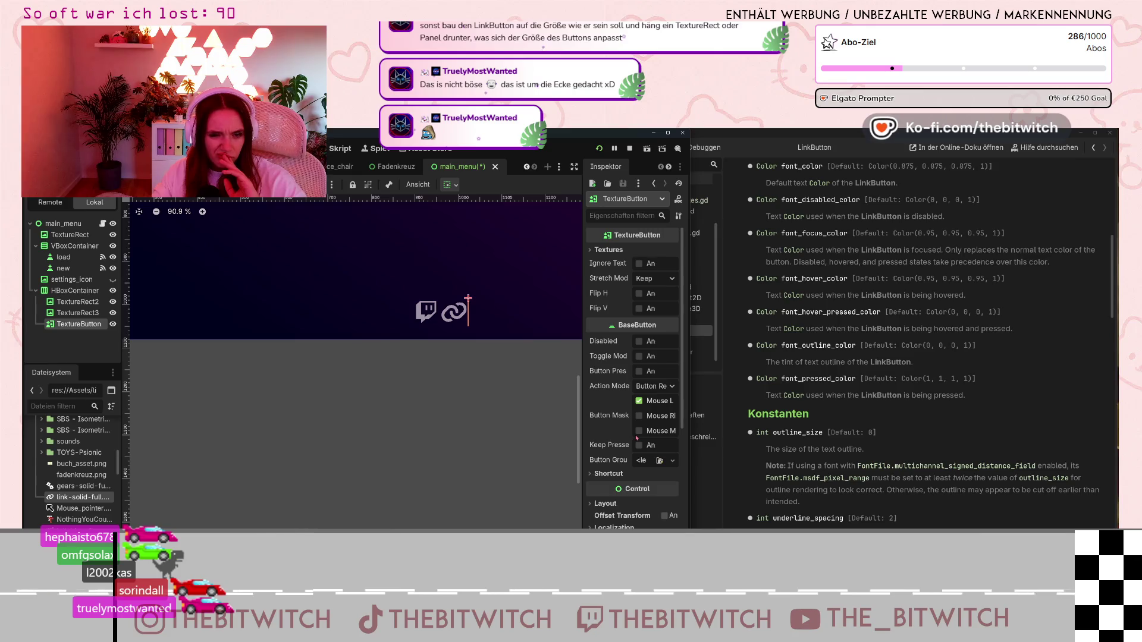
left_click(606, 473)
scroll(594, 479, "down", 5)
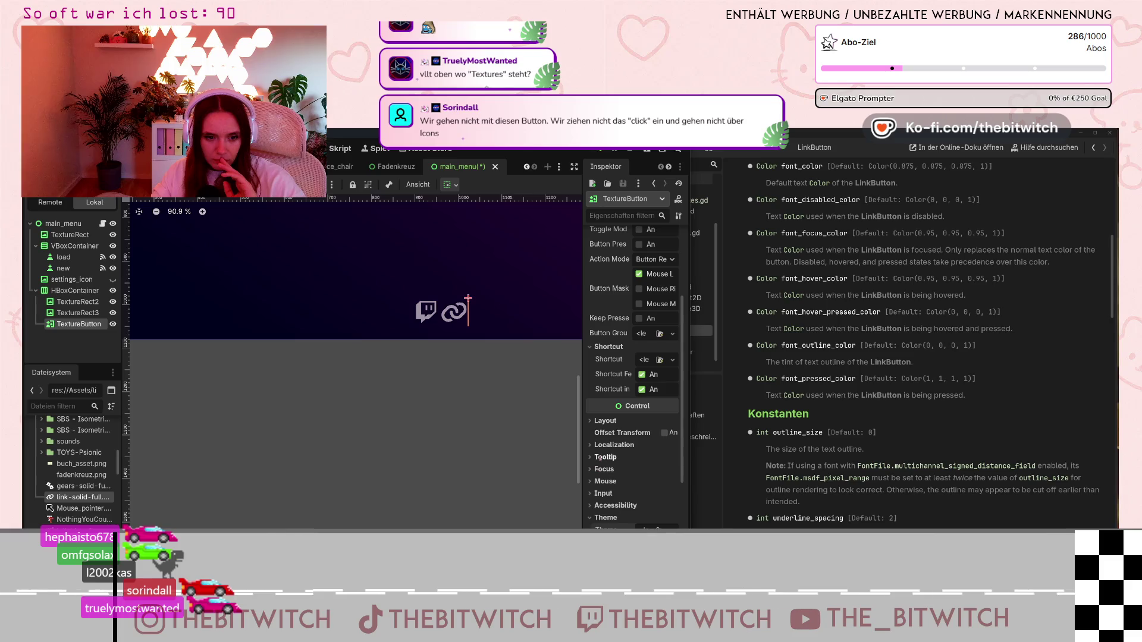
scroll(602, 507, "down", 3)
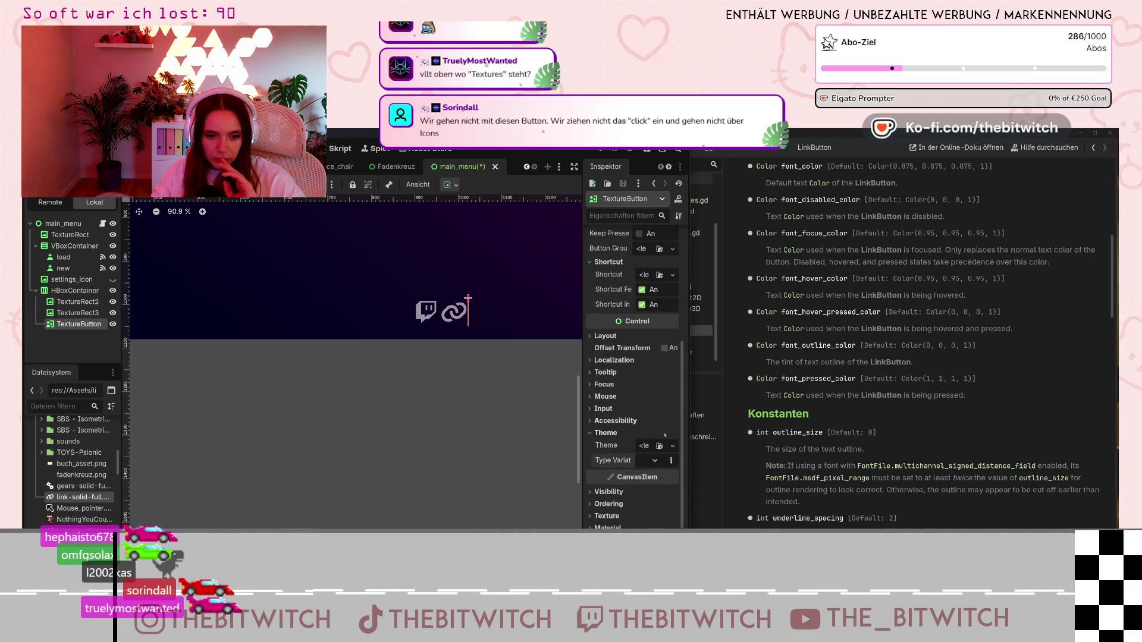
- Review the Theme resource options, expand Texture and Visibility, and bring up the help search
left_click(672, 447)
left_click(671, 413)
scroll(594, 476, "down", 1)
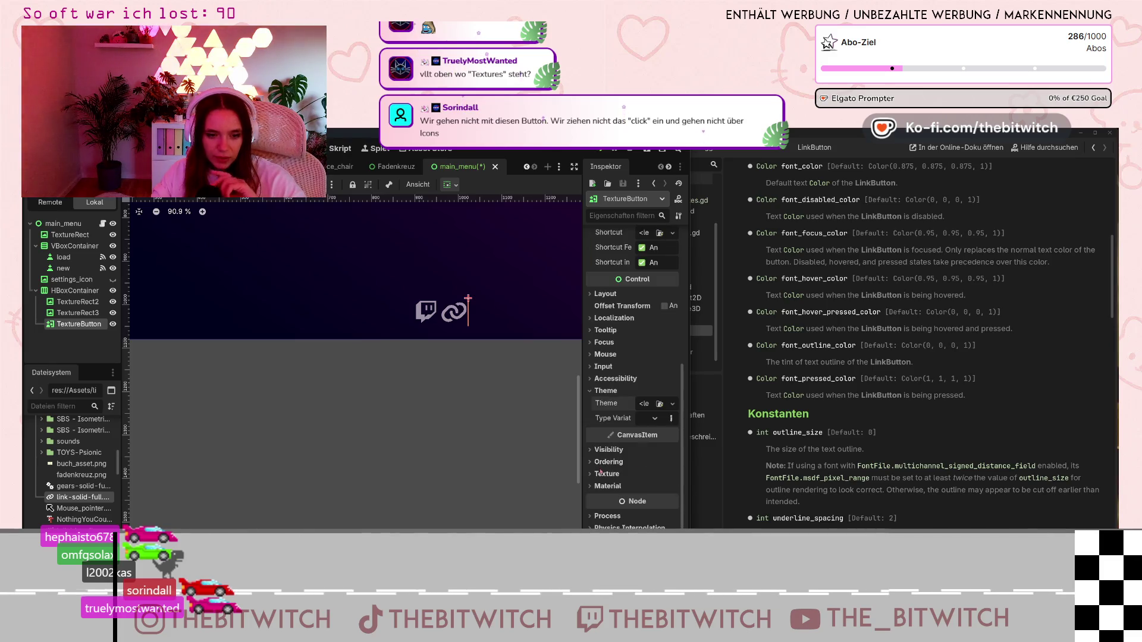
left_click(594, 474)
left_click(604, 452)
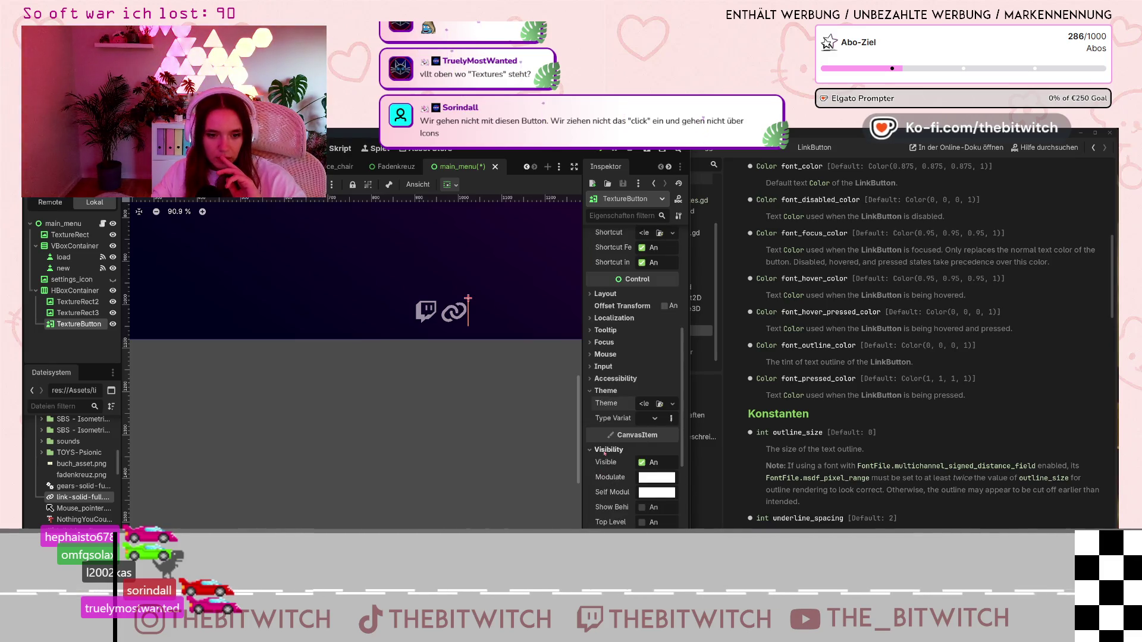
scroll(604, 453, "up", 2)
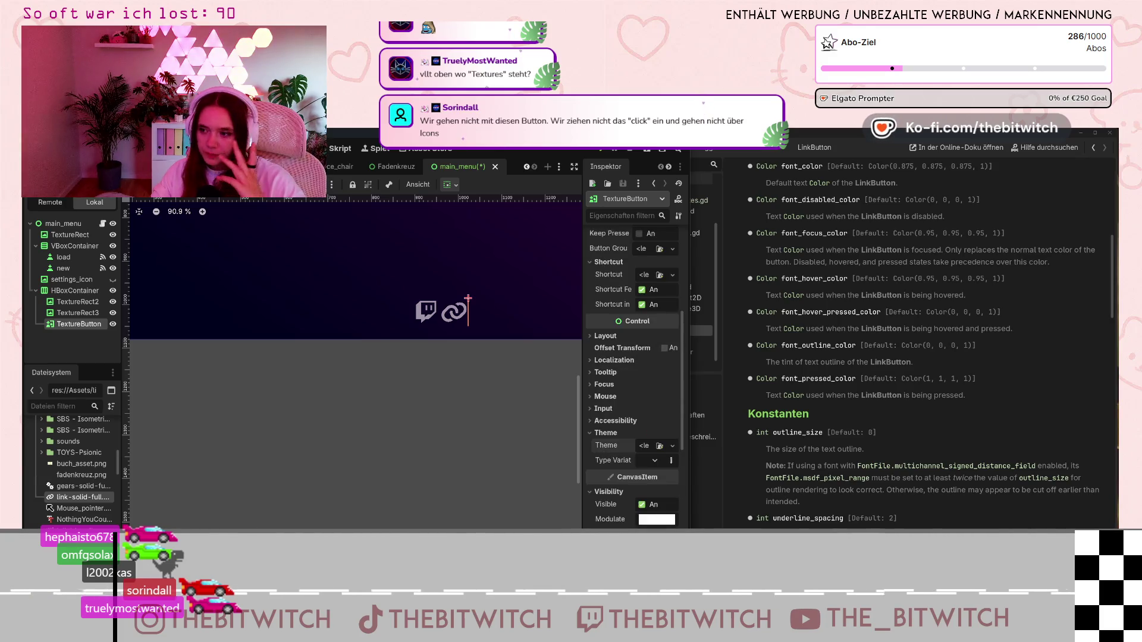
left_click(717, 301)
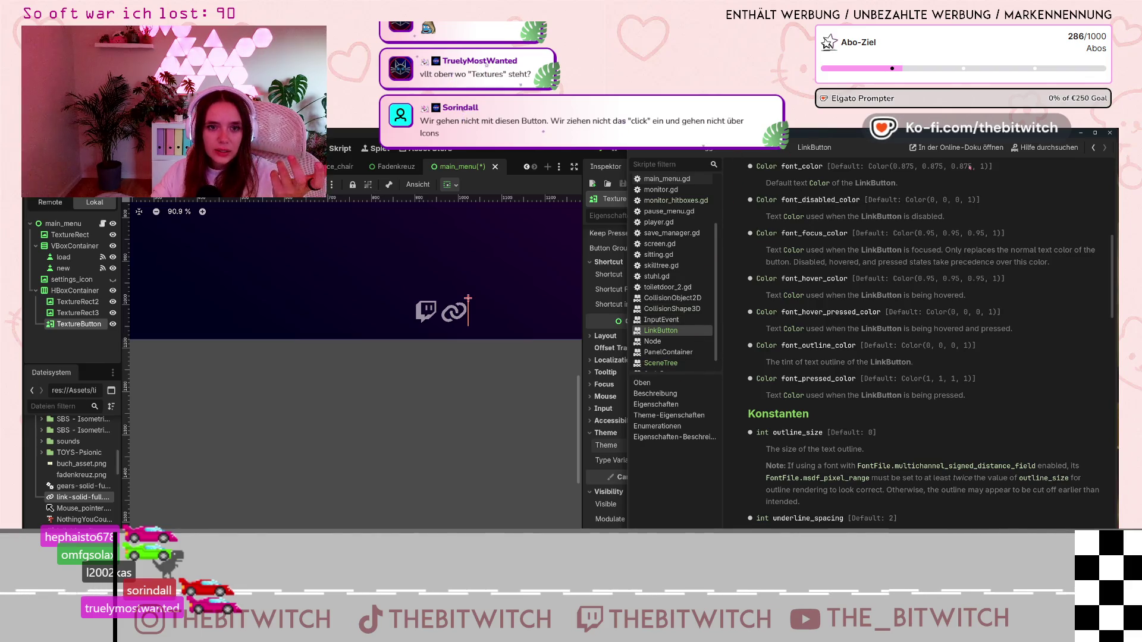
left_click(1044, 147)
- Search the help for TextureButton and open its class reference page
type("t")
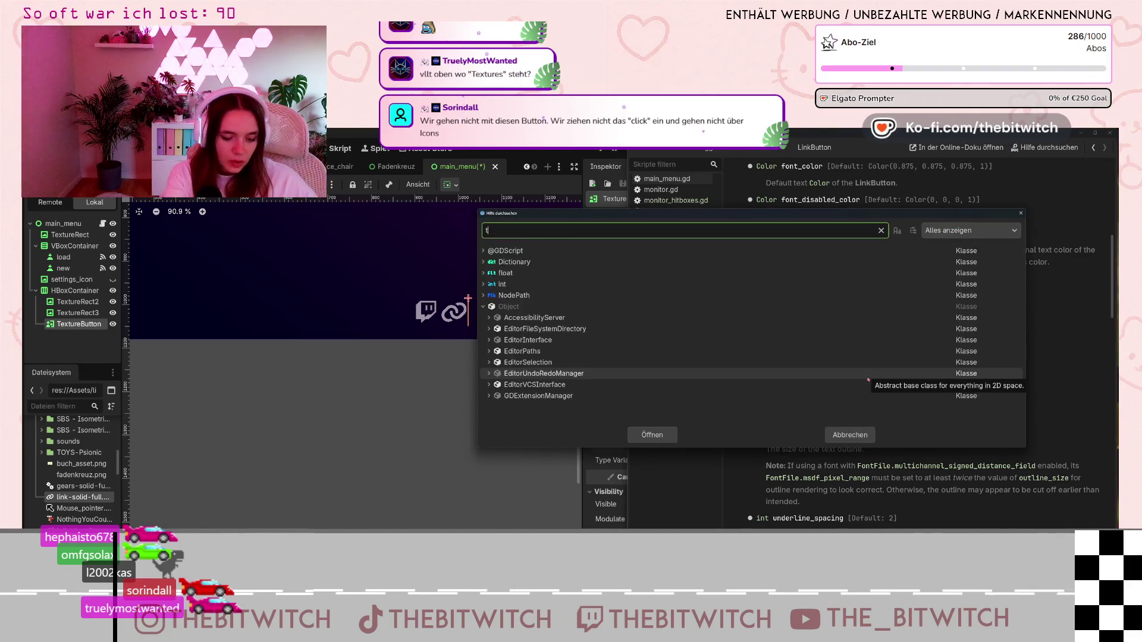
type("exture button")
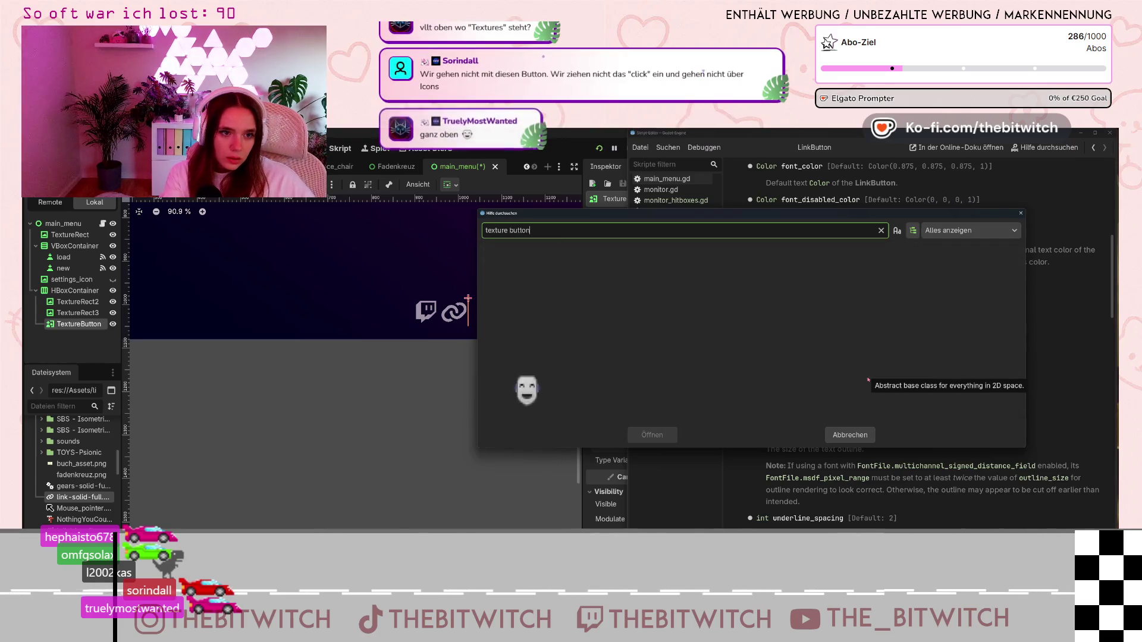
key("BackSpace")
key("BackSpace")
key("BackSpace")
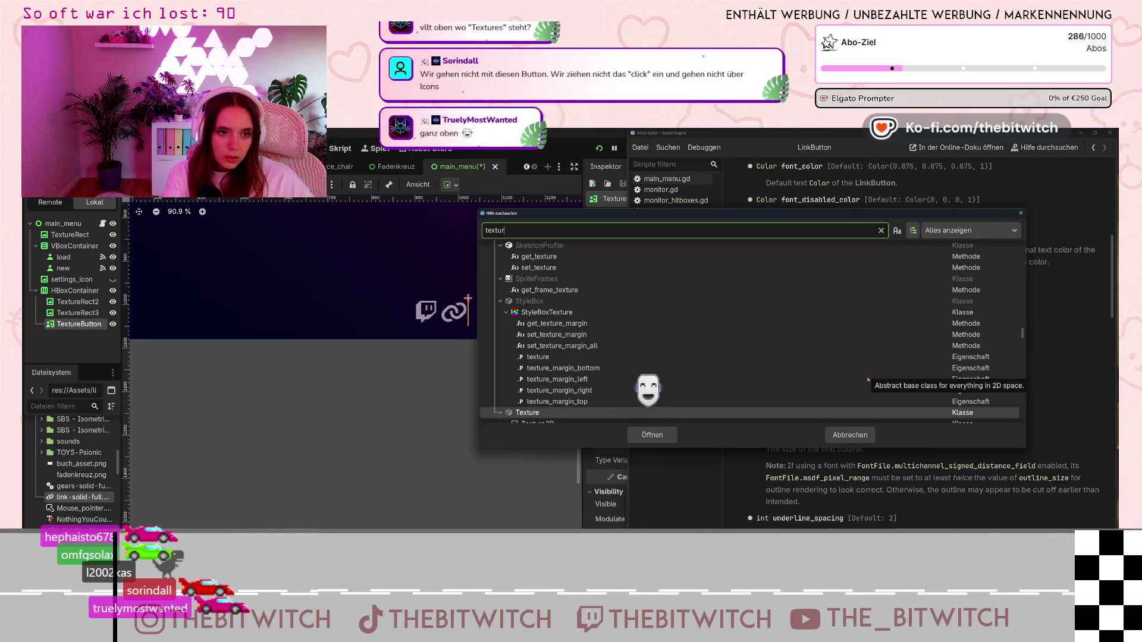
type("e")
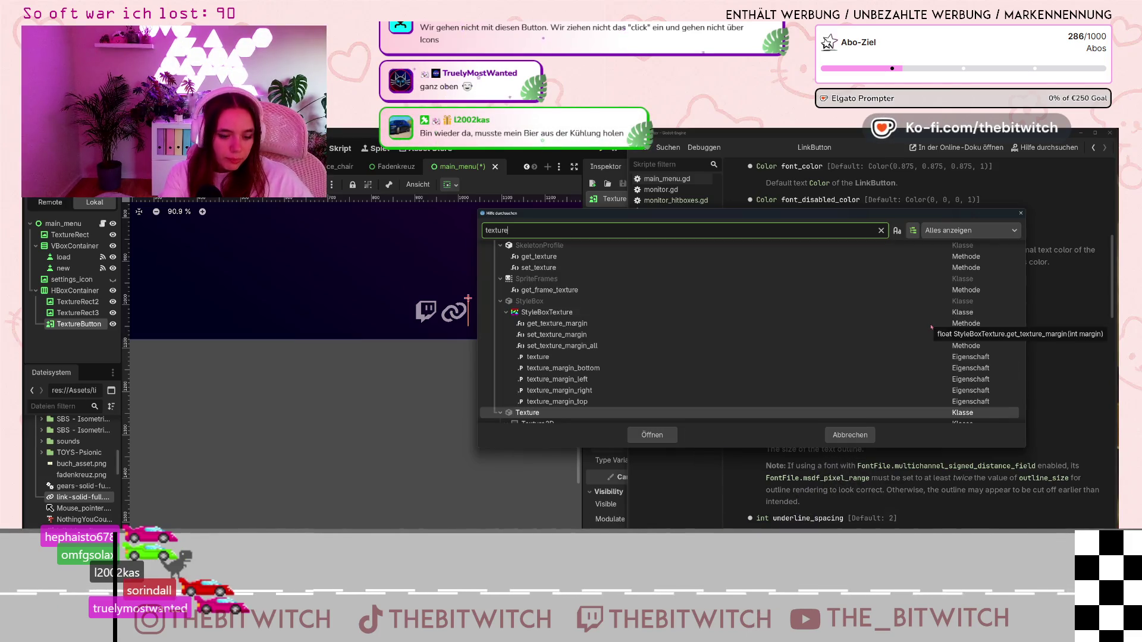
type("Bu")
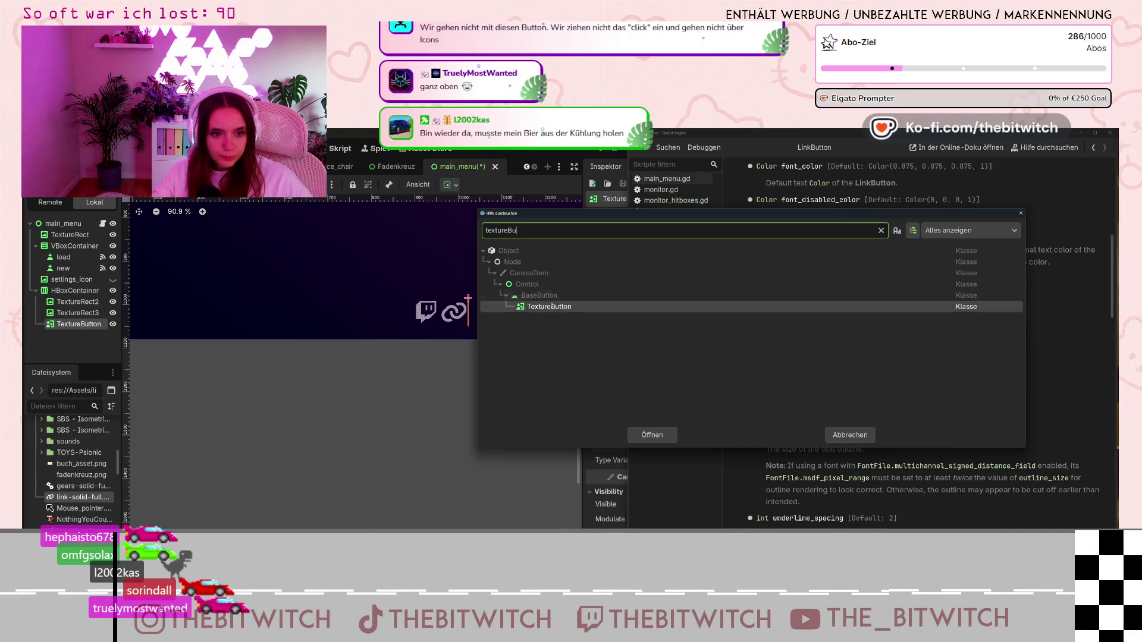
double_click(571, 306)
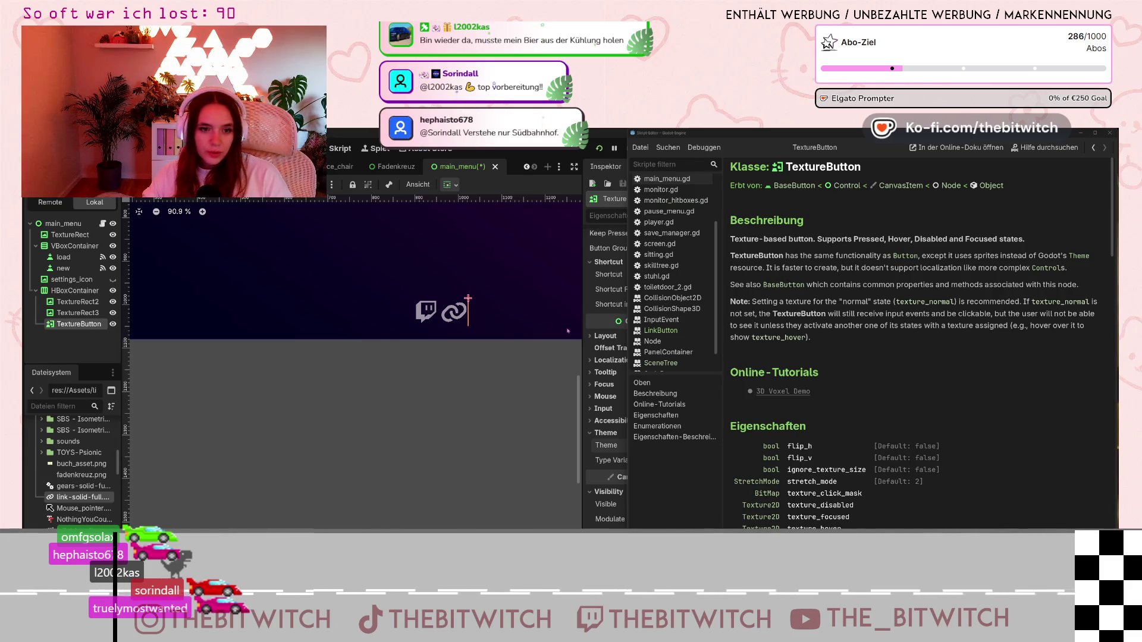
scroll(608, 272, "up", 5)
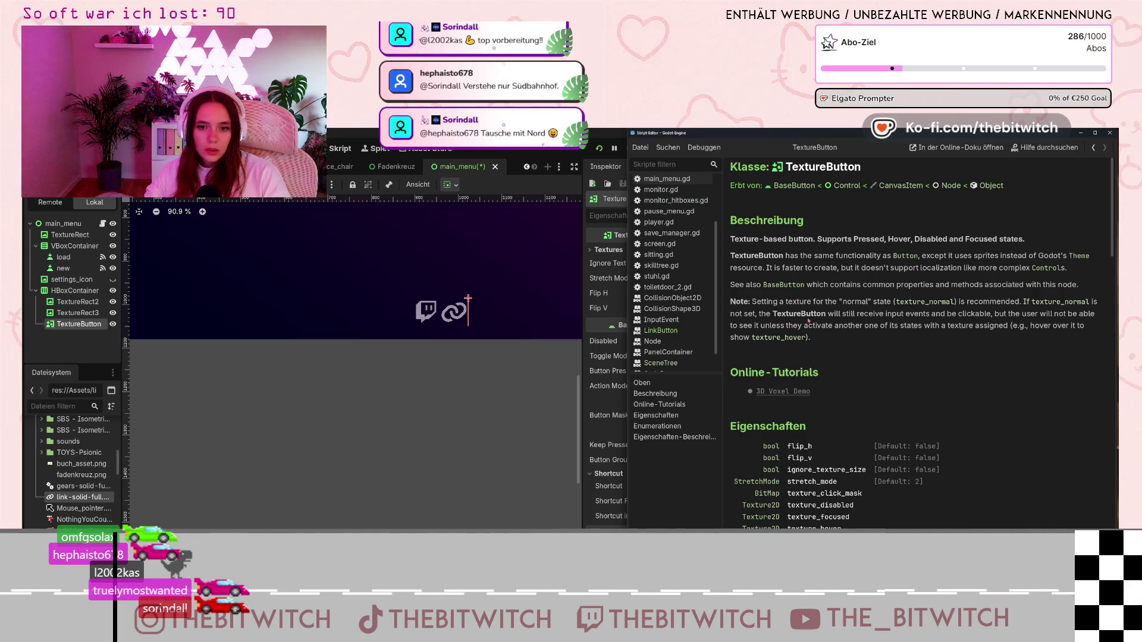
left_click(586, 228)
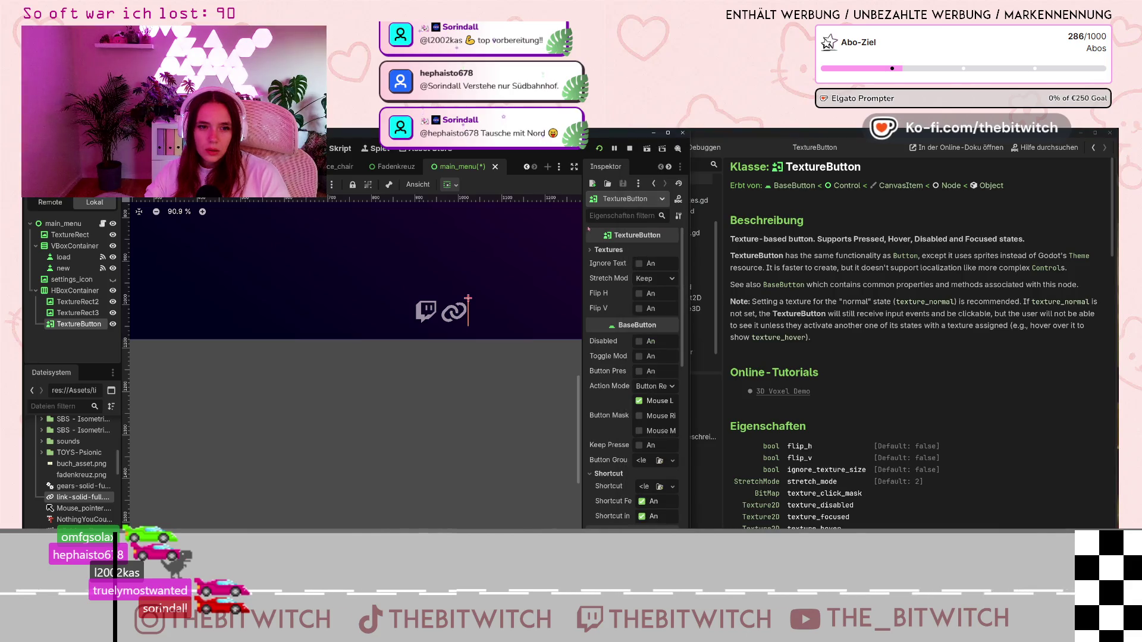
- Assign the link-chain icon as the TextureButton's Normal and Pressed textures
left_click(659, 200)
left_click(658, 201)
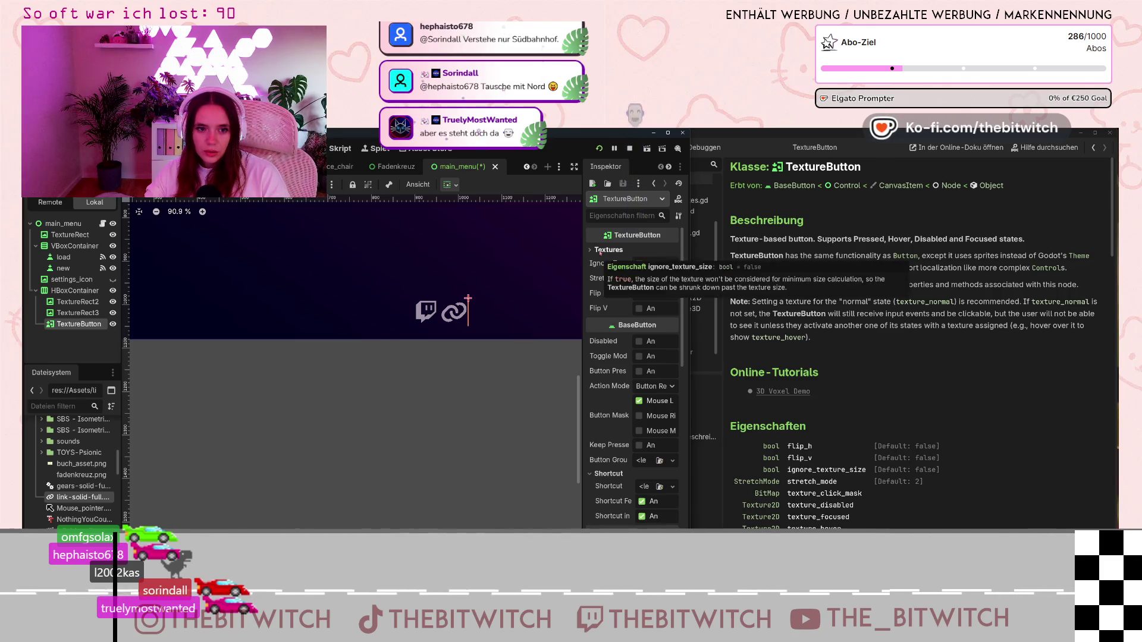
left_click(602, 250)
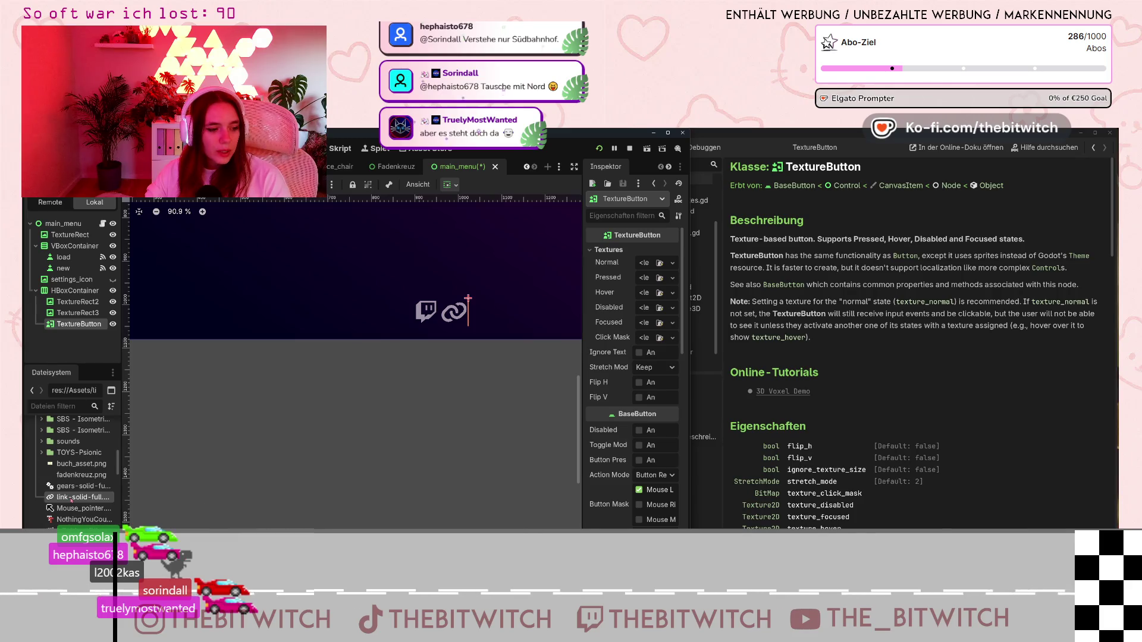
mouse_move(73, 497)
left_mouse_down()
mouse_move(249, 250)
mouse_move(535, 268)
mouse_move(644, 262)
mouse_move(645, 294)
left_mouse_up()
left_click(644, 339)
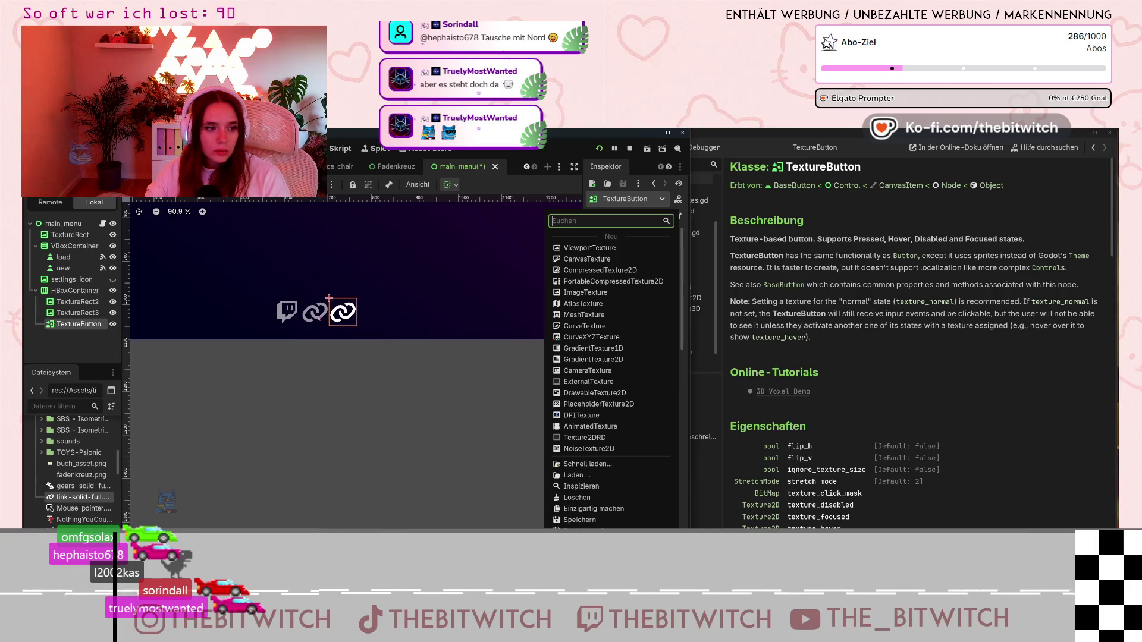
left_click(358, 318)
left_click(672, 271)
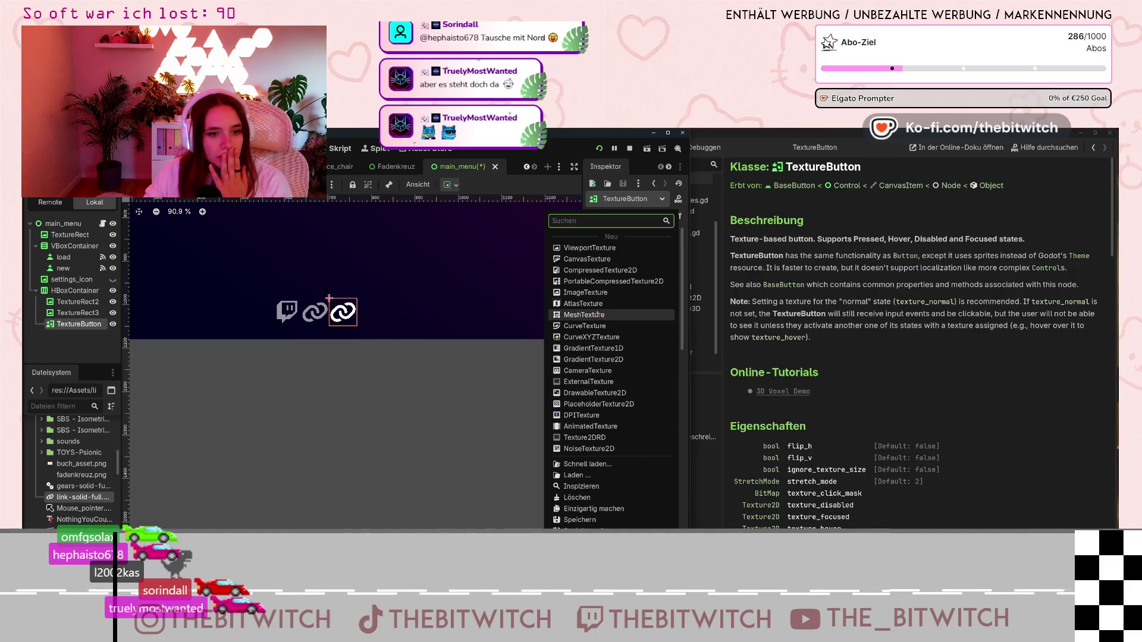
key("Escape")
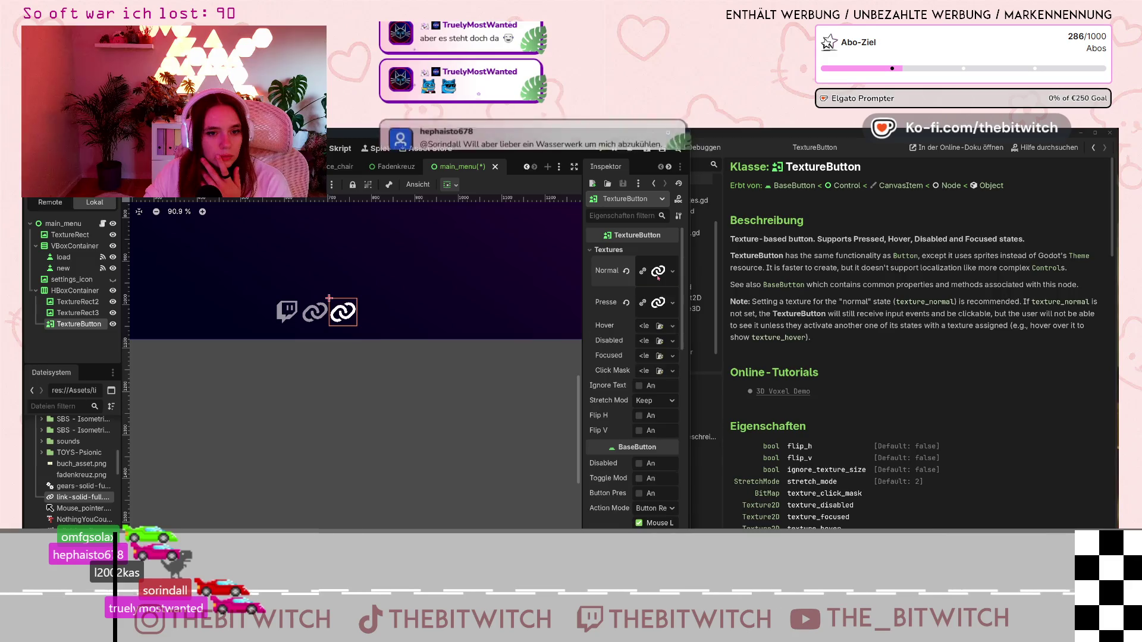
- Inspect the Normal texture's details and replace it with a new ImageTexture
left_click(657, 271)
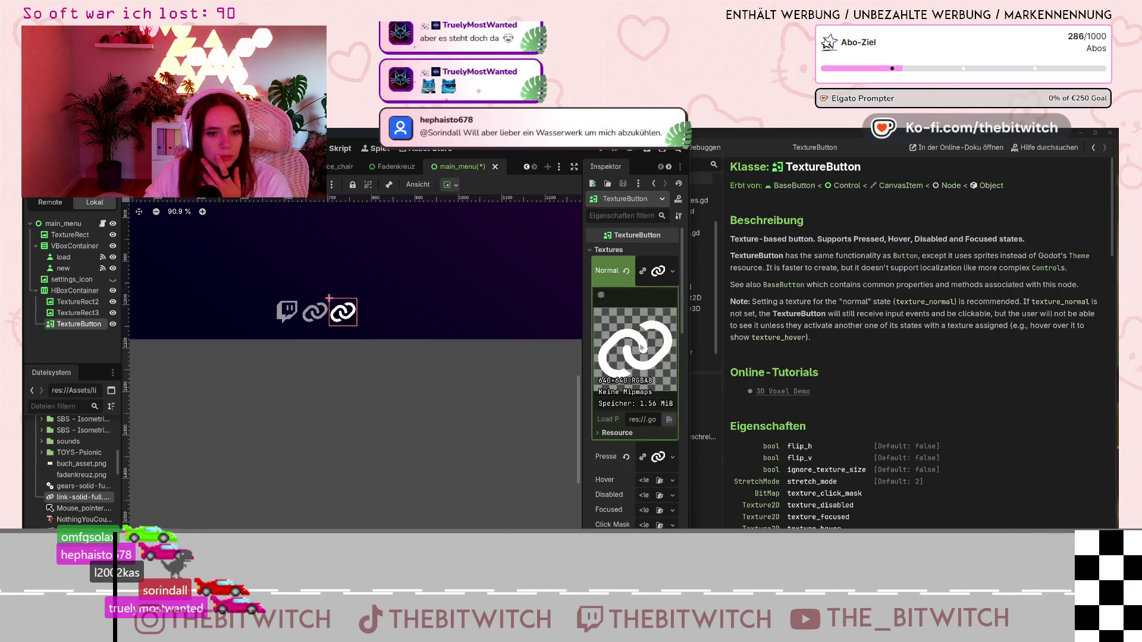
left_click(601, 433)
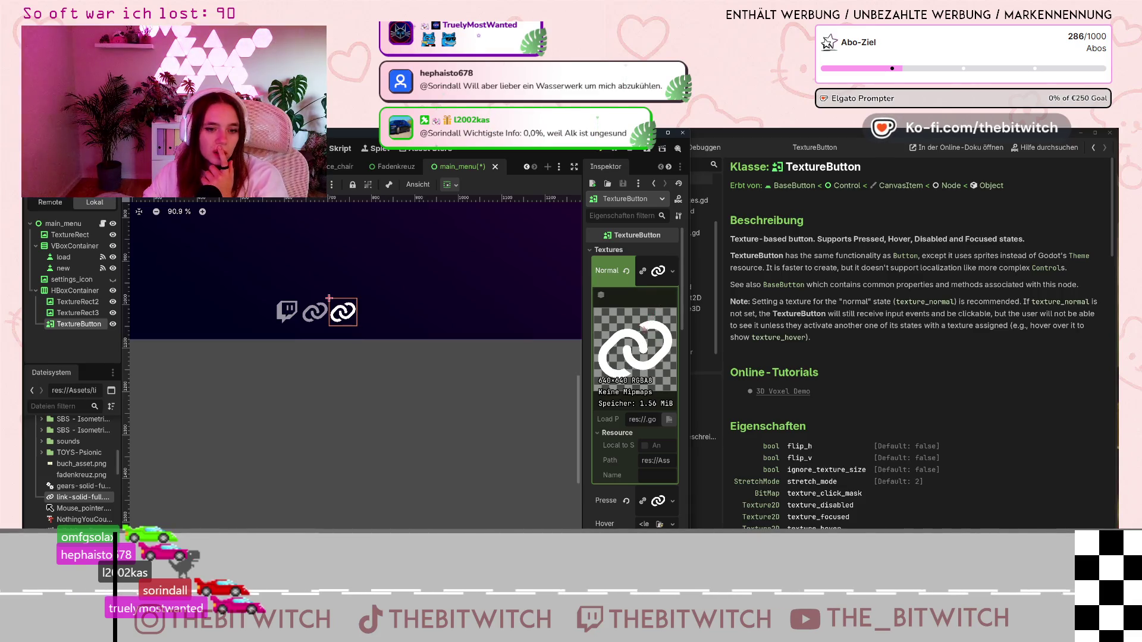
left_click(672, 272)
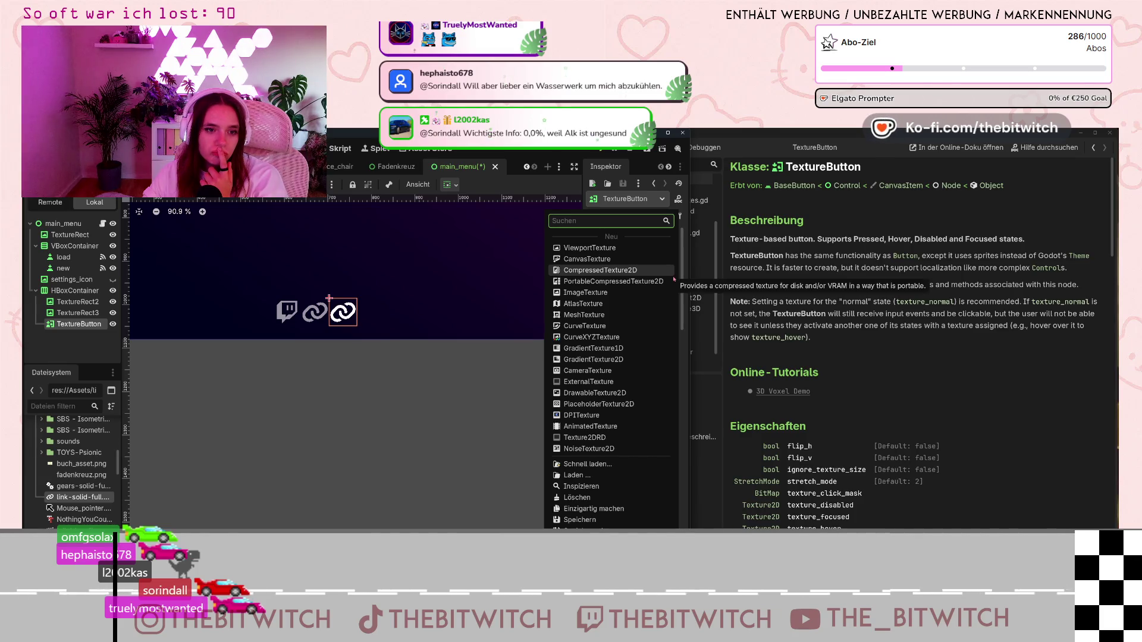
left_click(605, 292)
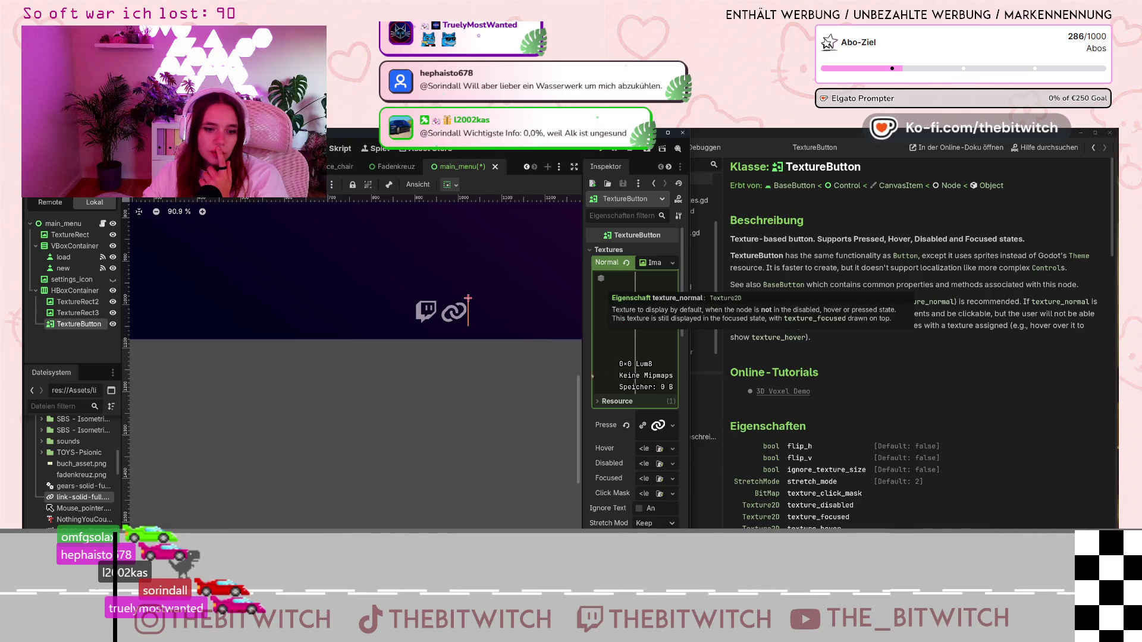
- Drag link-solid-full.svg from the FileSystem dock into the Normal texture slot
left_click_drag(81, 497, 225, 494)
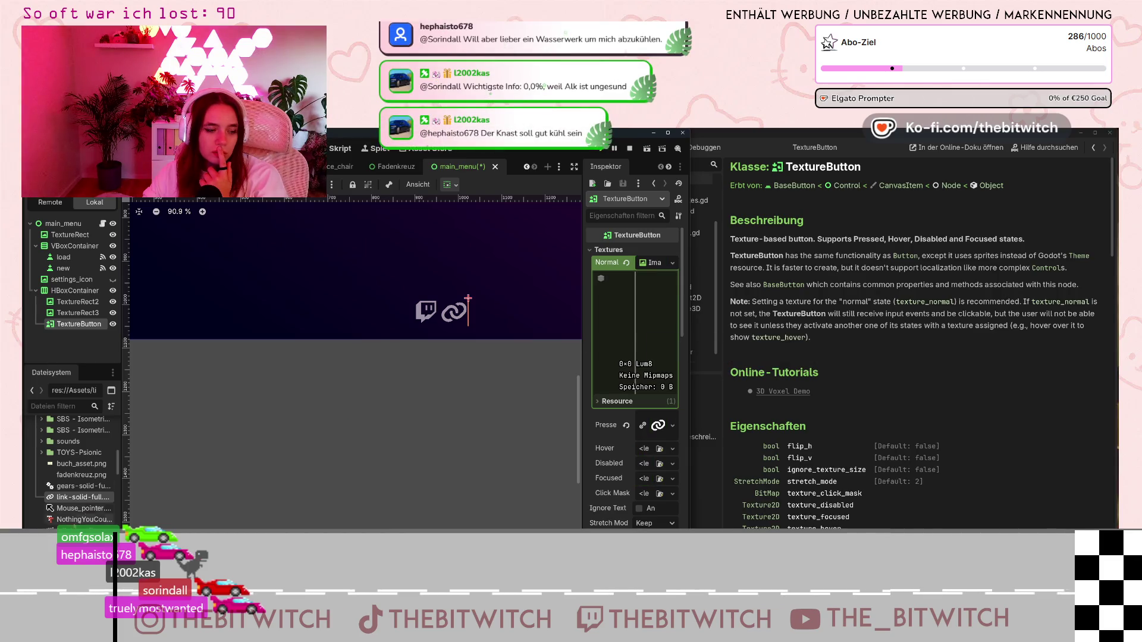
left_click_drag(658, 424, 654, 267)
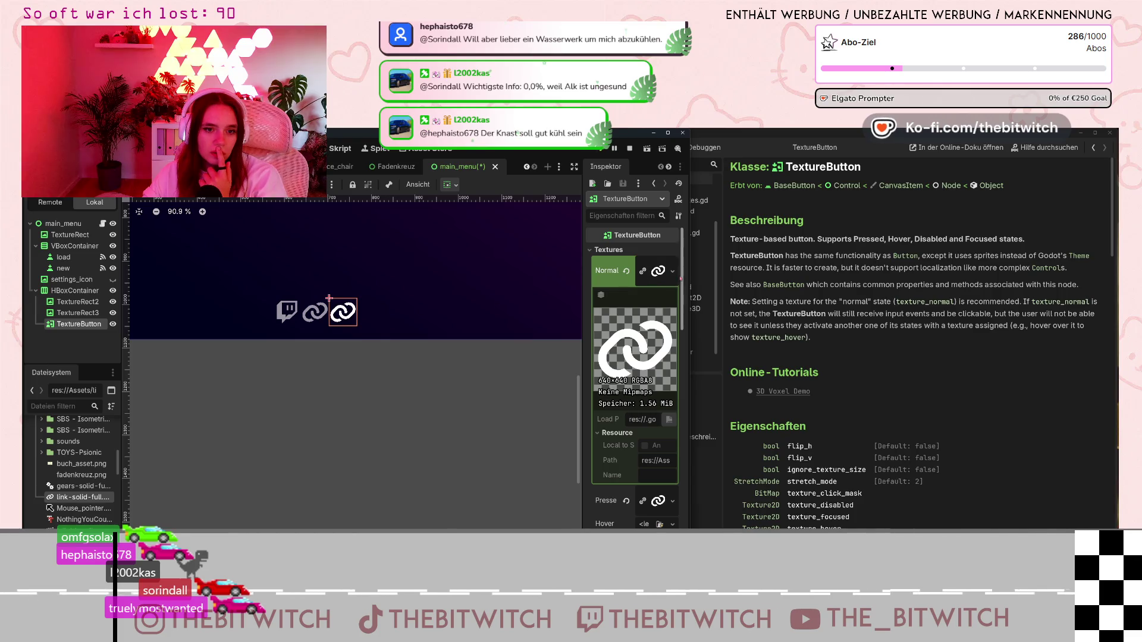
left_click(672, 271)
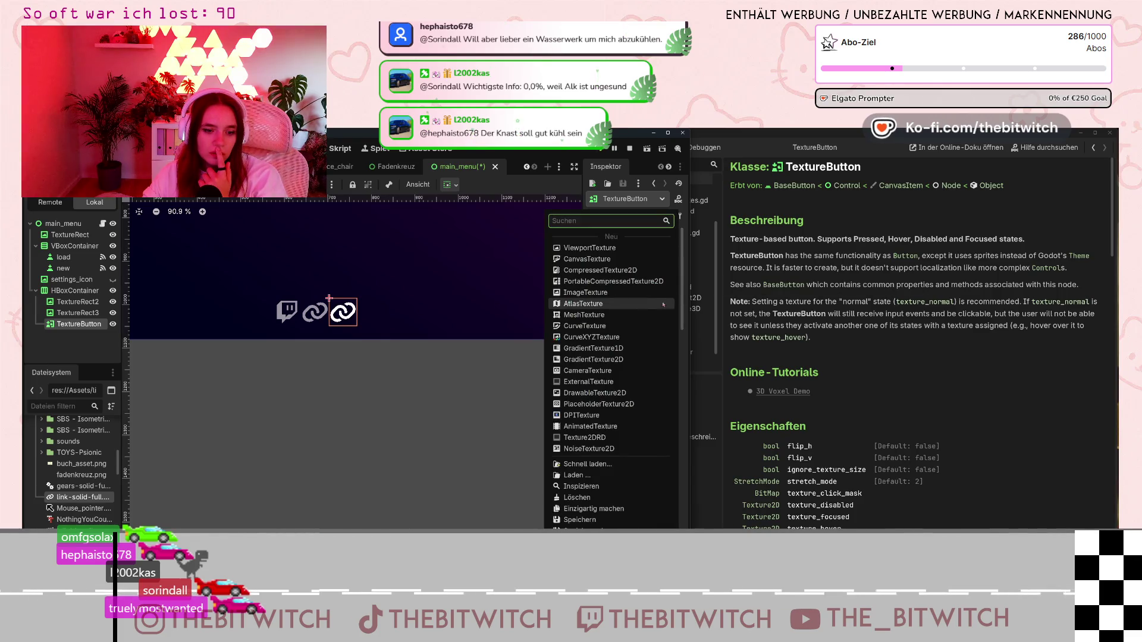
left_click(901, 392)
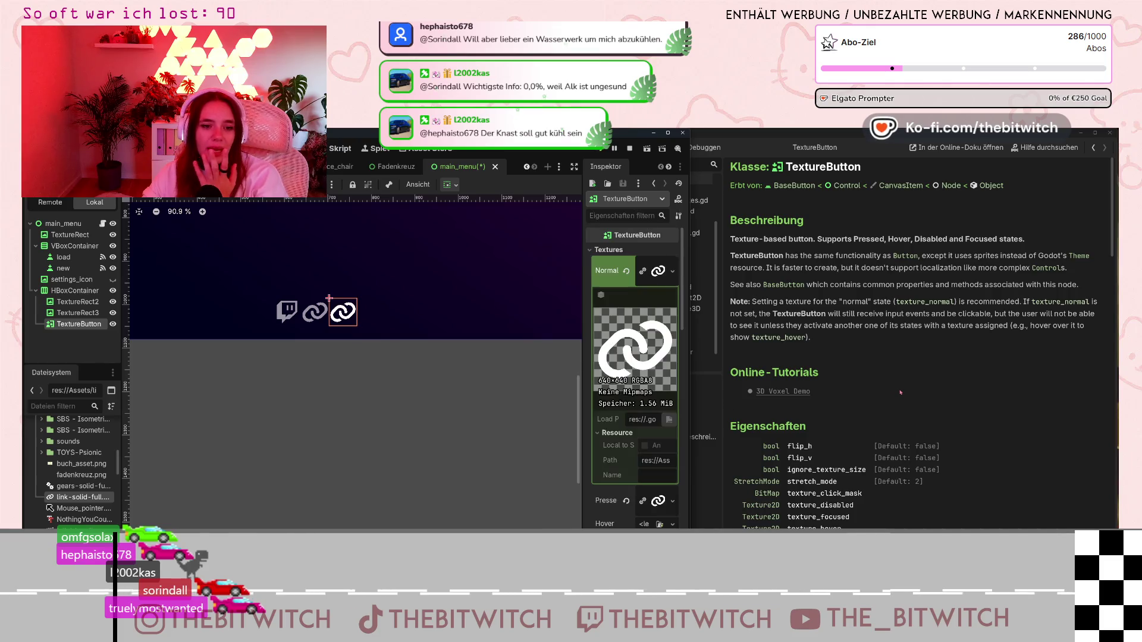
scroll(614, 434, "down", 2)
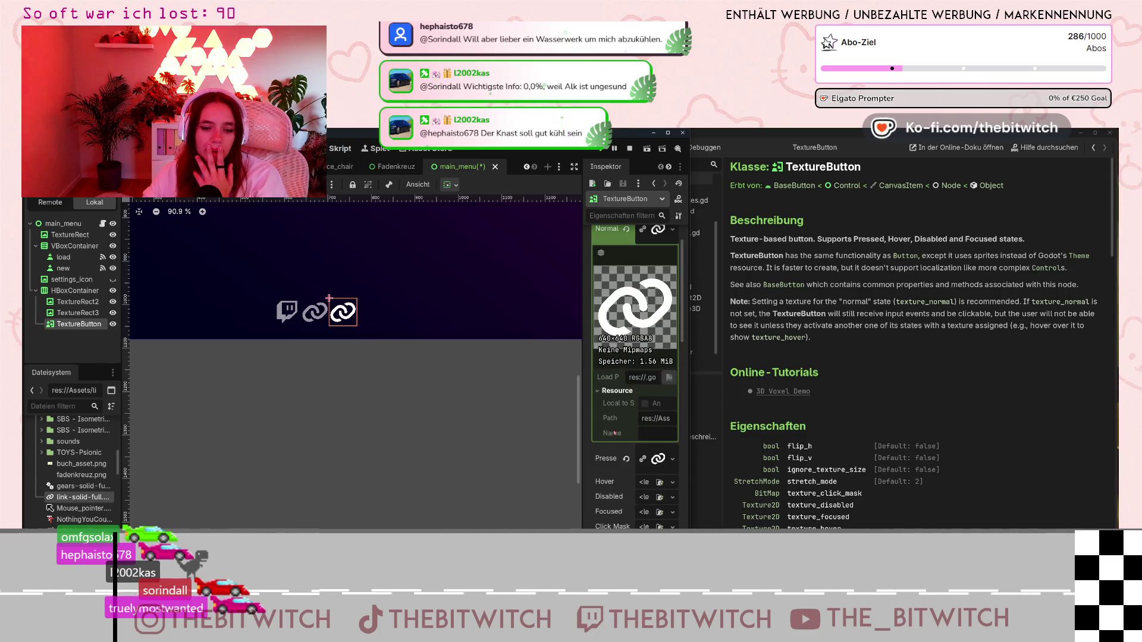
scroll(614, 433, "down", 2)
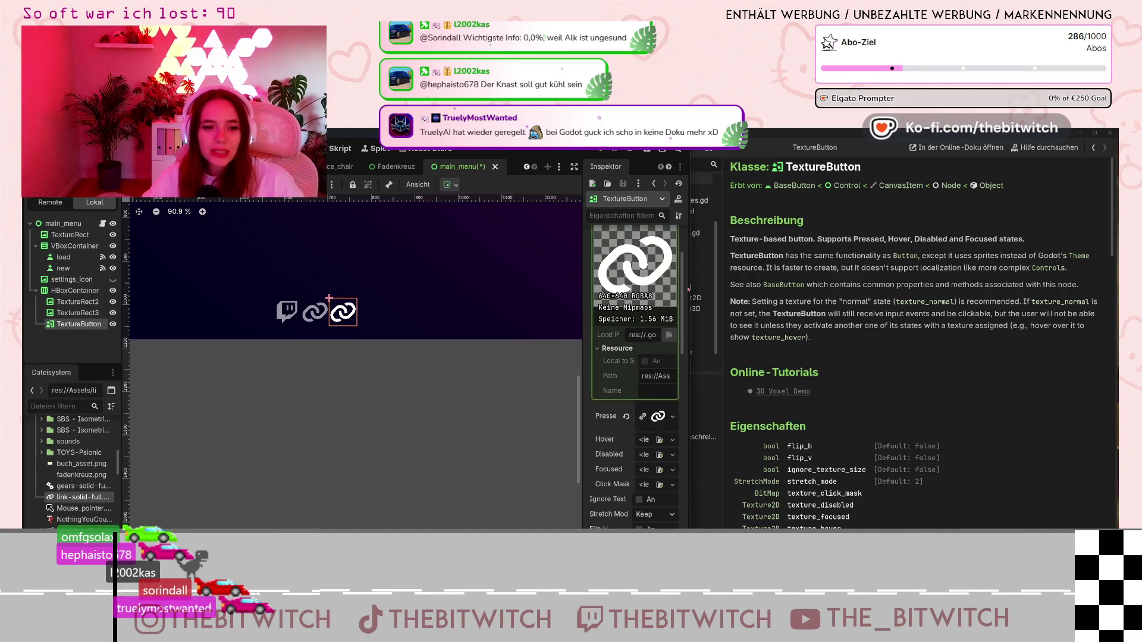
- Select TextureRect3, the middle link icon, to view its Transform properties
scroll(615, 351, "up", 3)
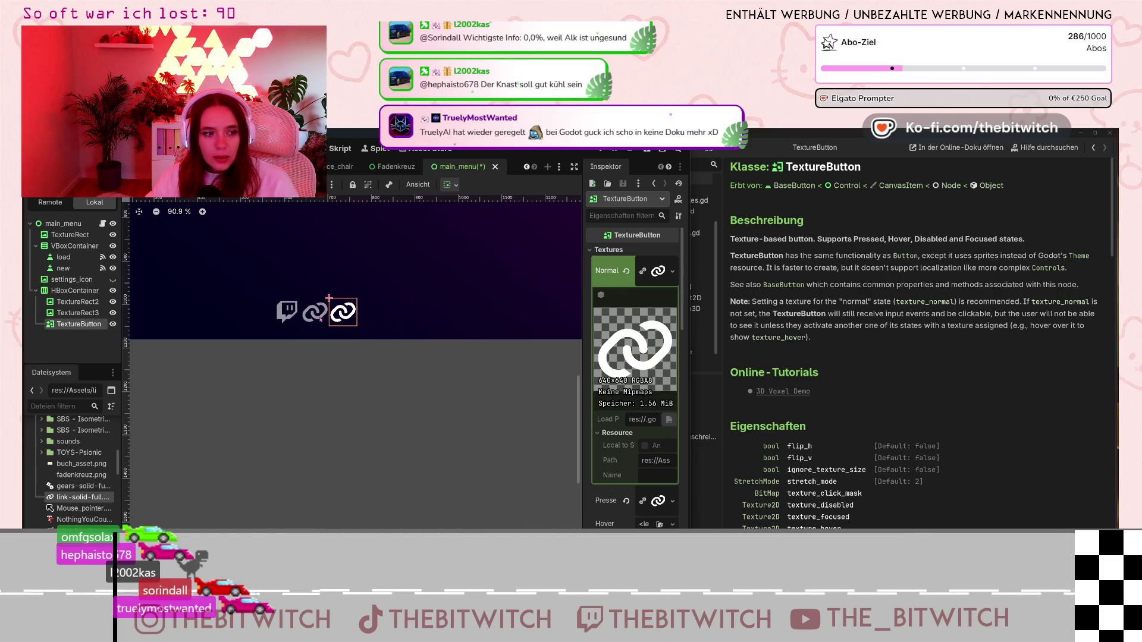
left_click(315, 311)
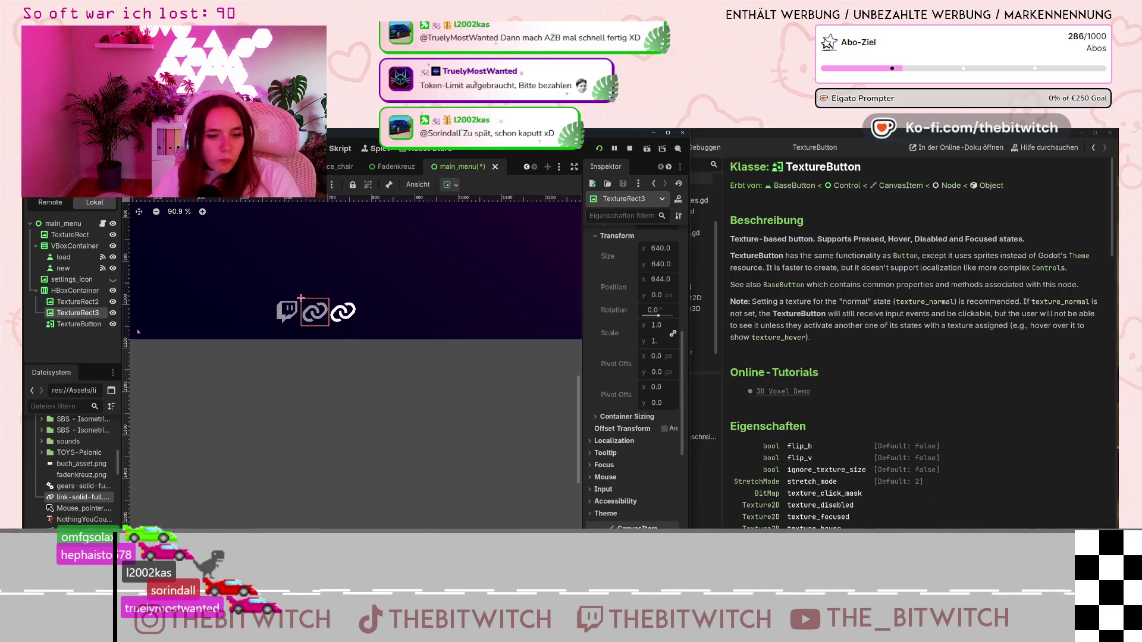
- Expand TextureRect3's Theme properties in the Inspector
scroll(664, 457, "down", 3)
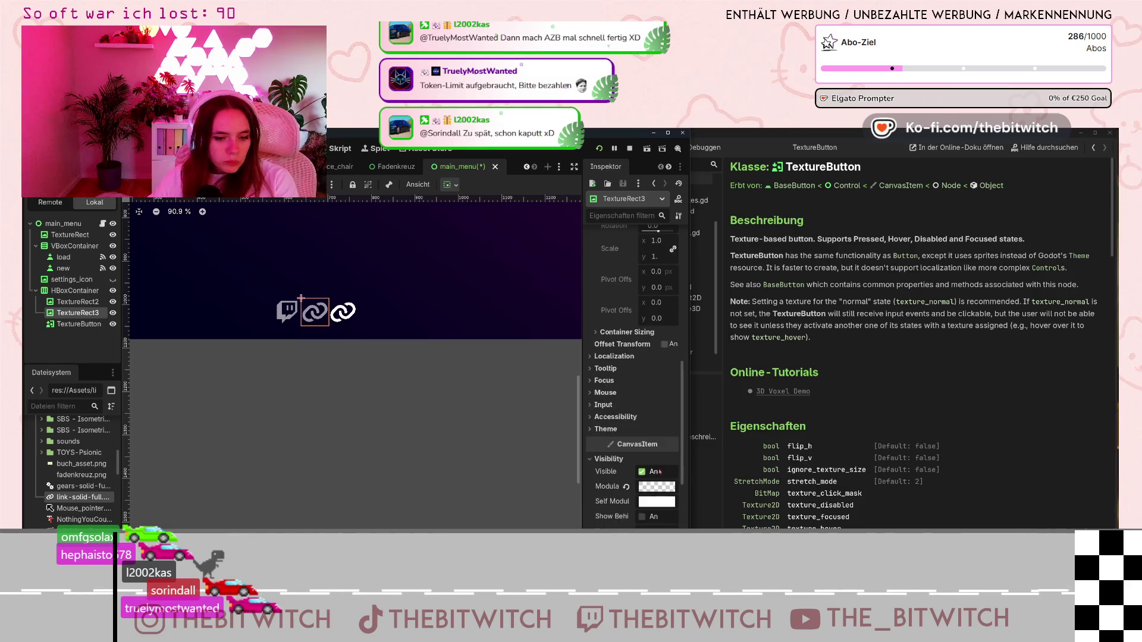
left_click(591, 430)
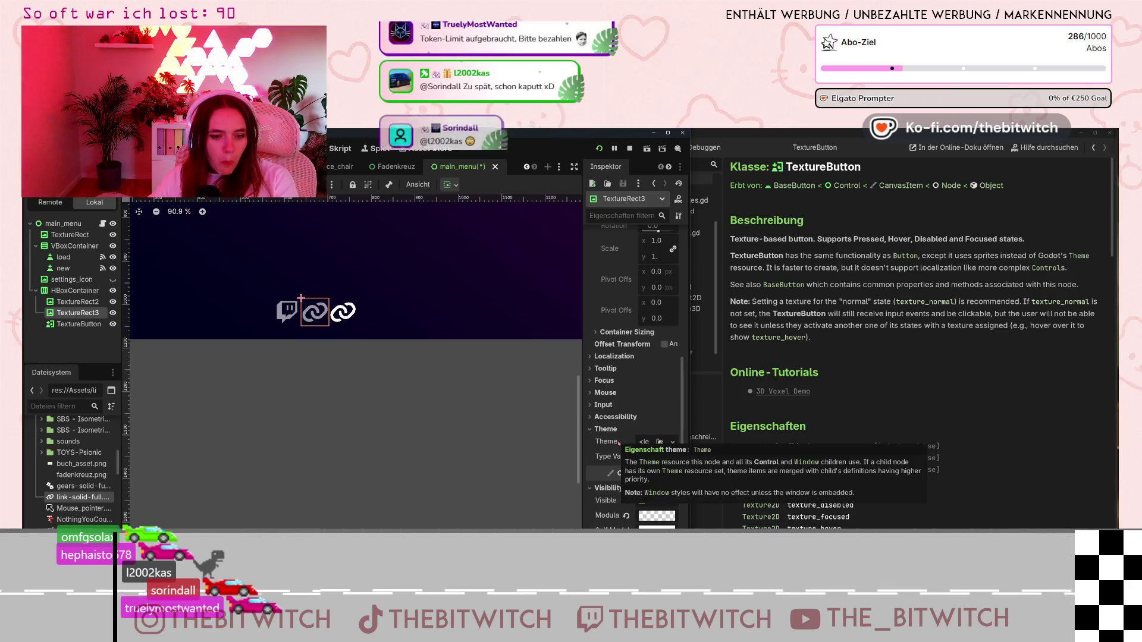
scroll(659, 391, "down", 2)
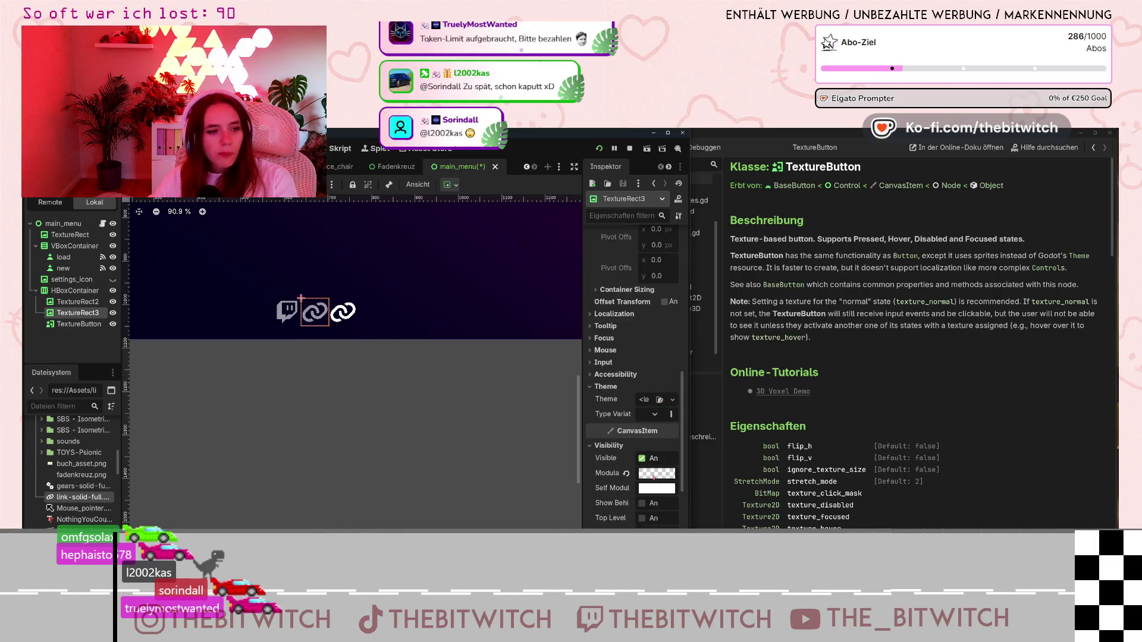
- Reselect the TextureButton and set its Visibility Modulate alpha to 150
left_click(348, 315)
scroll(624, 356, "down", 3)
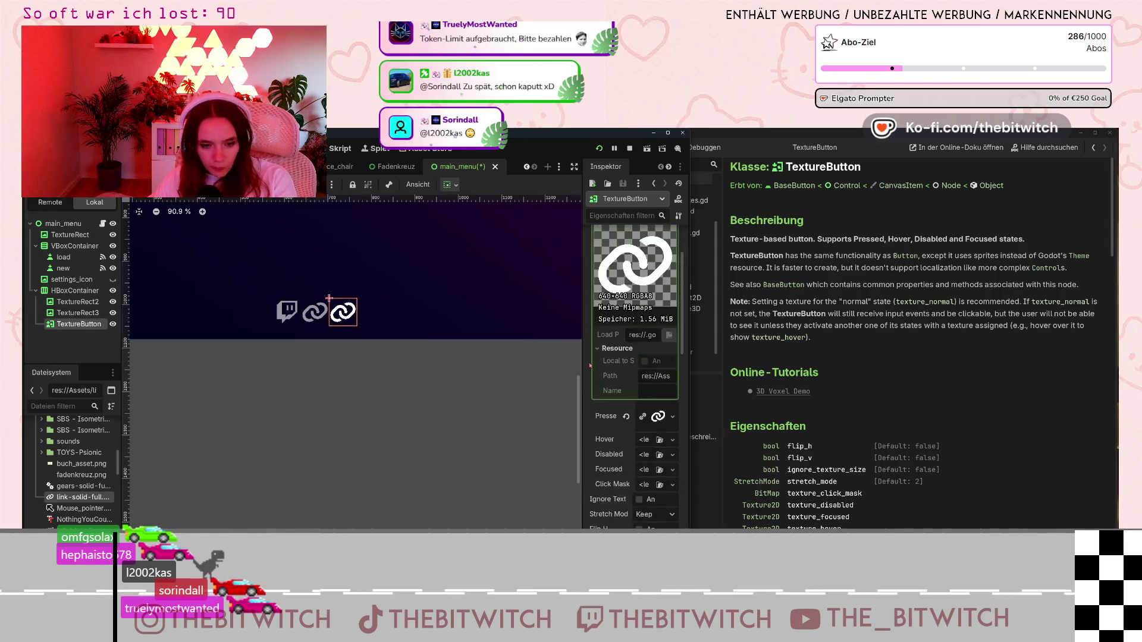
scroll(592, 365, "down", 5)
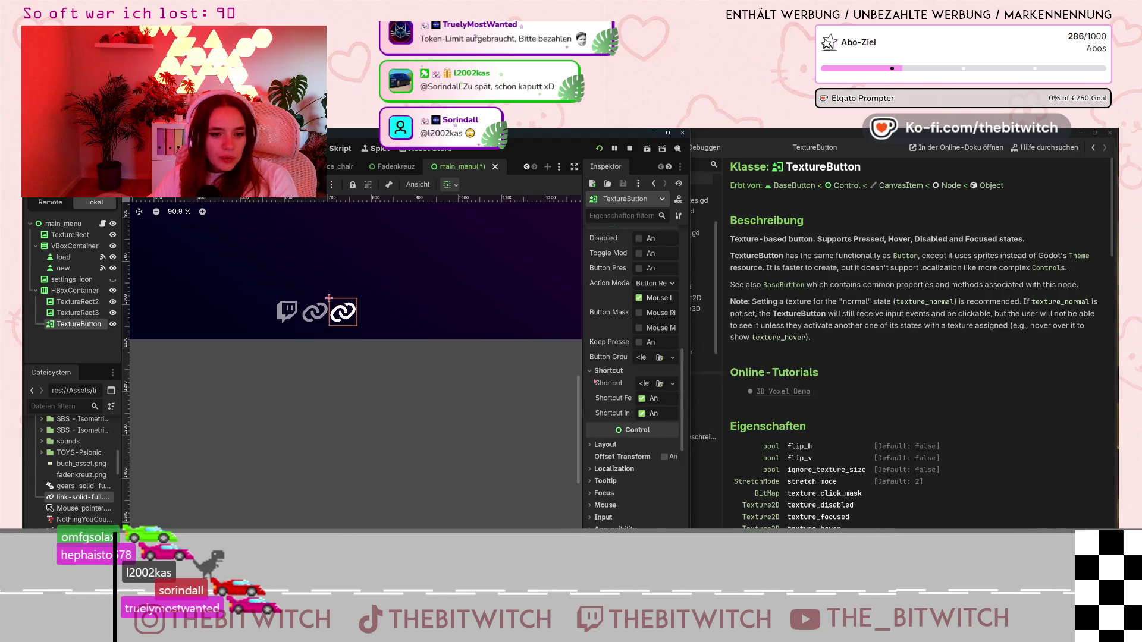
scroll(600, 384, "down", 3)
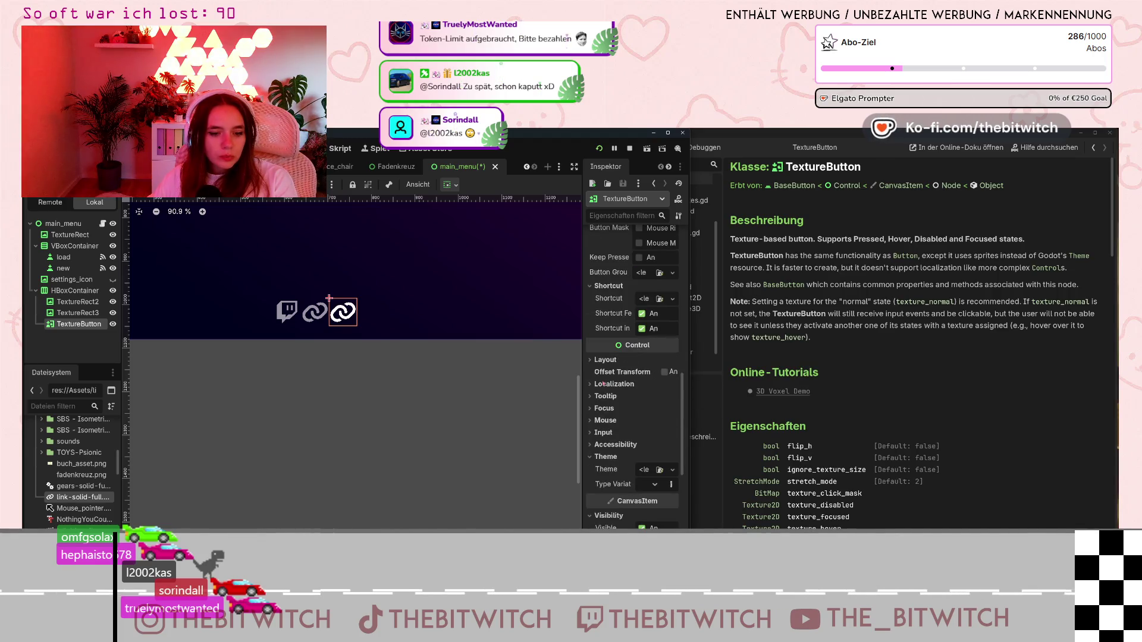
scroll(603, 384, "down", 4)
mouse_move(660, 419)
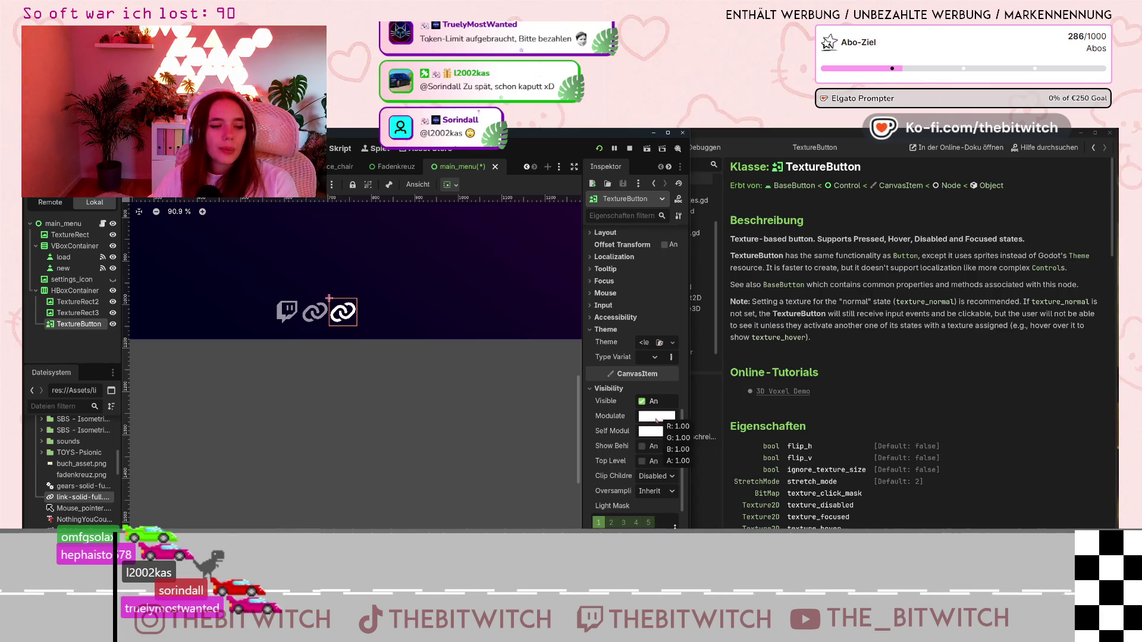
left_click(656, 419)
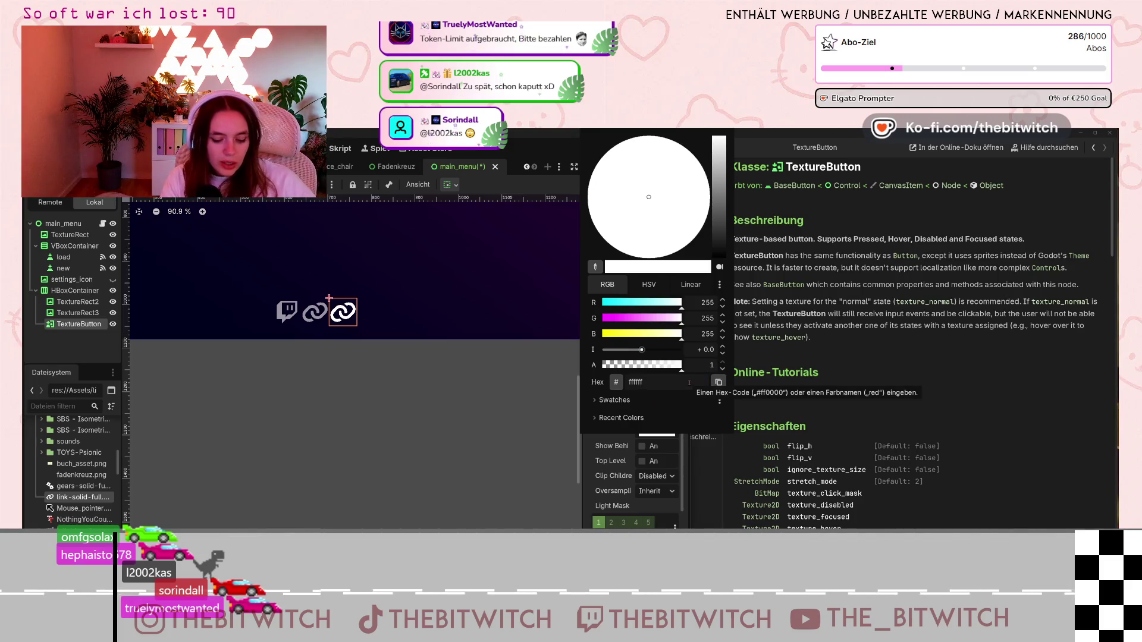
key("Return")
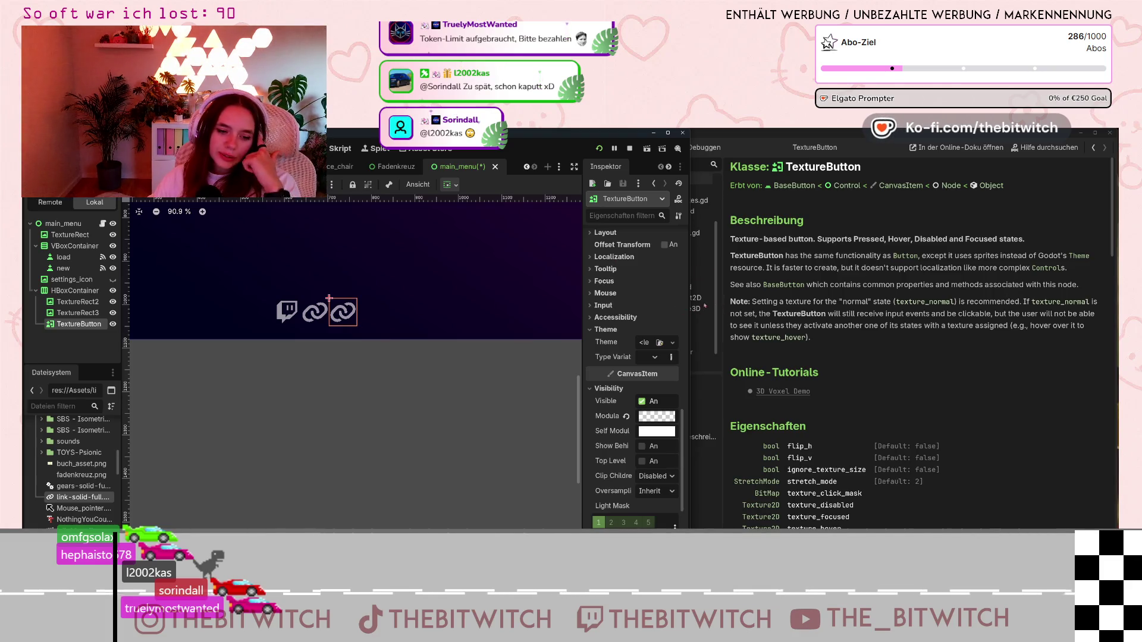
scroll(674, 289, "down", 2)
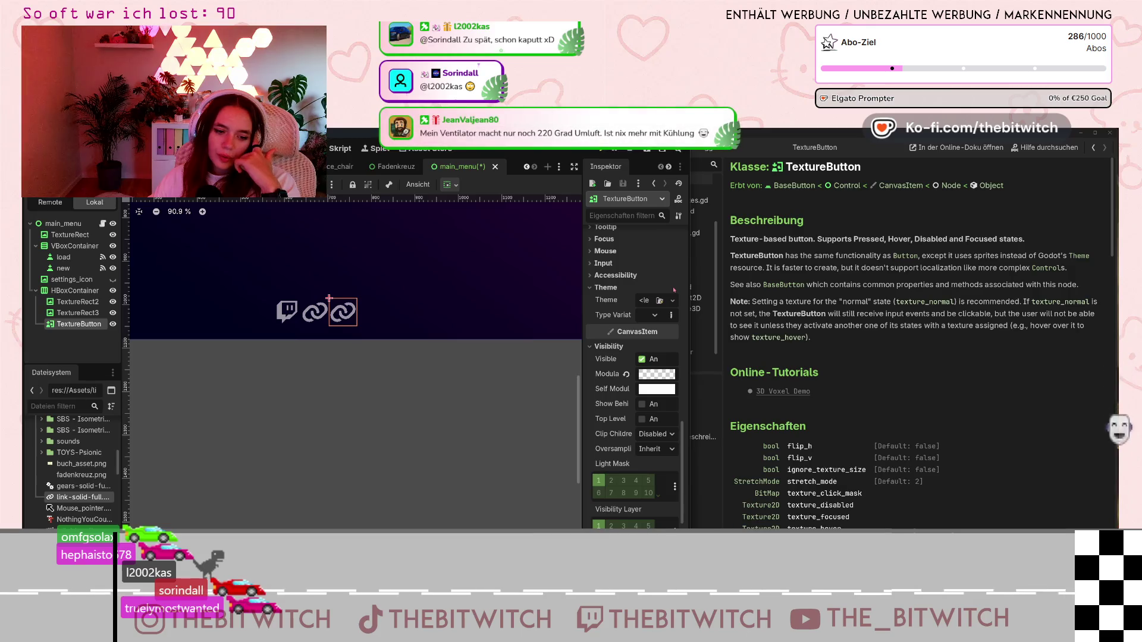